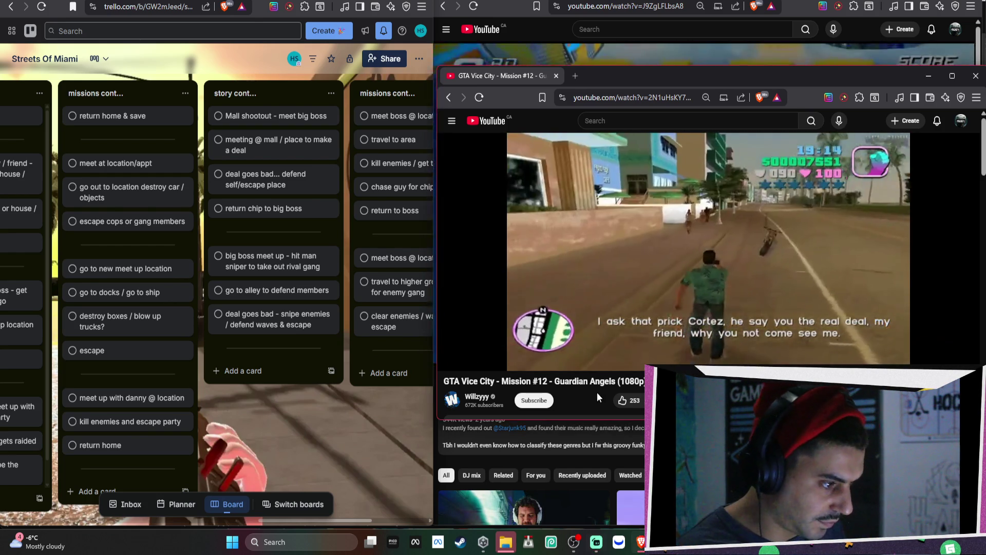
Step: Skip through the Mission #13 video to its end so autoplay advances
key(Right)
key(Right)
key(Right)
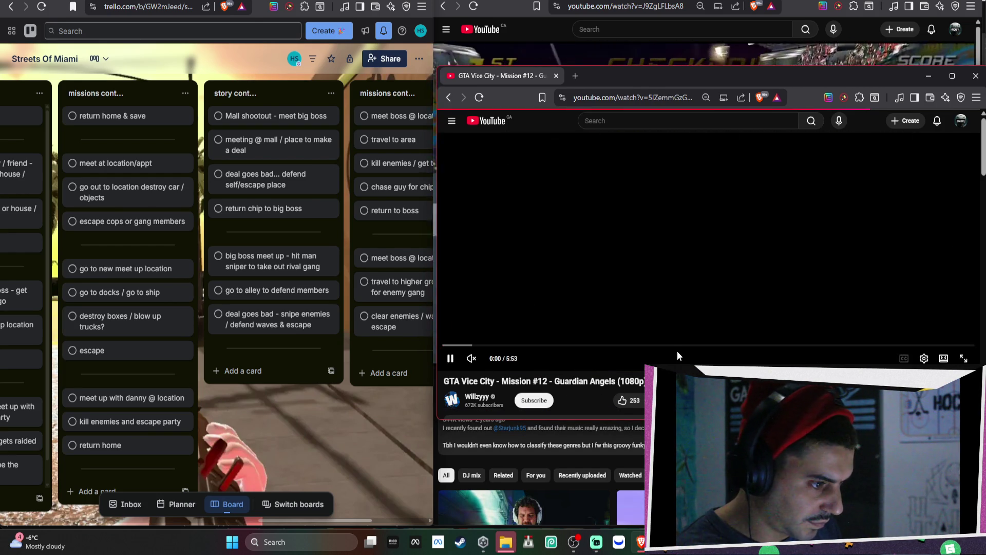
key(Right)
key(Right)
key(Right)
key(Right)
key(Right)
key(Right)
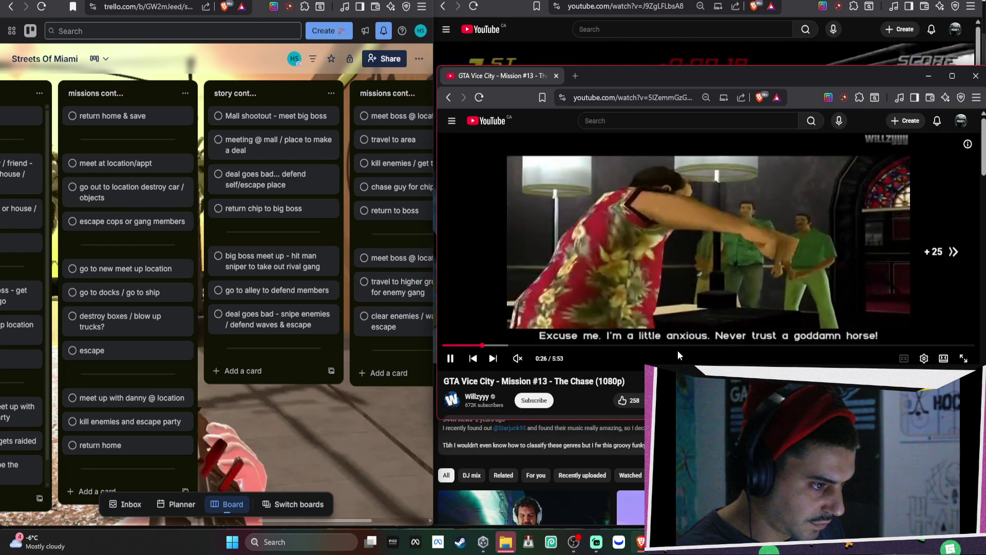
key(Right)
key(Right)
key(Right)
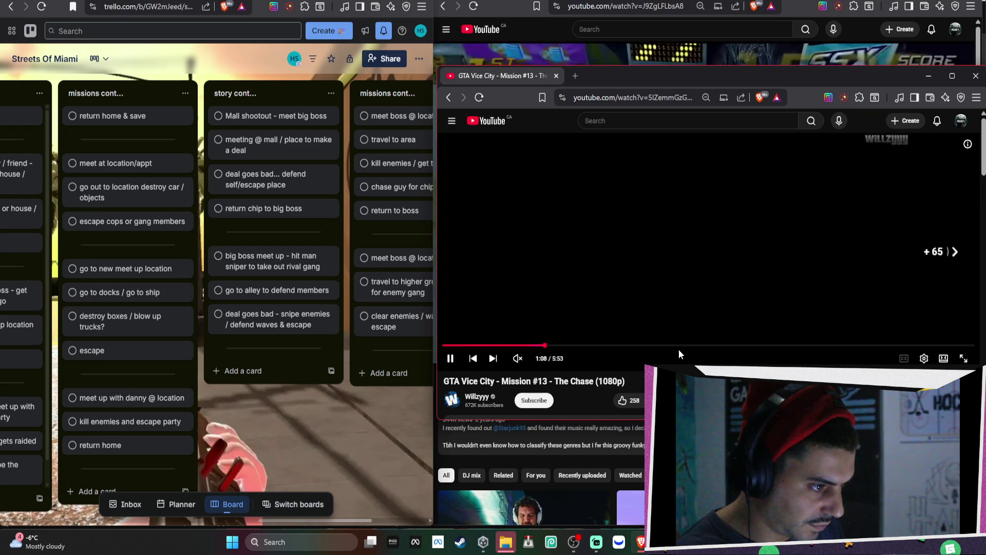
key(Right)
key(Right)
key(Right)
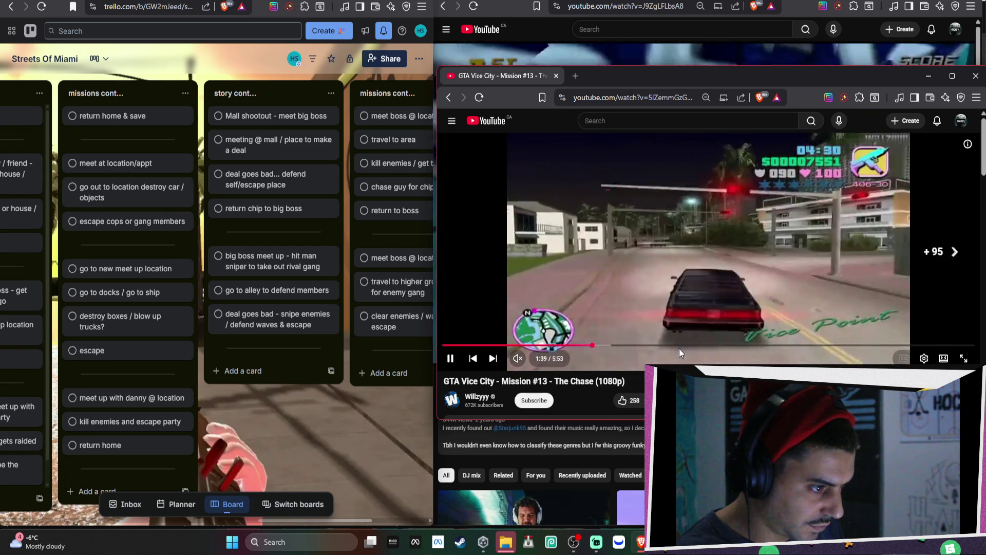
key(Right)
key(Right)
key(Right)
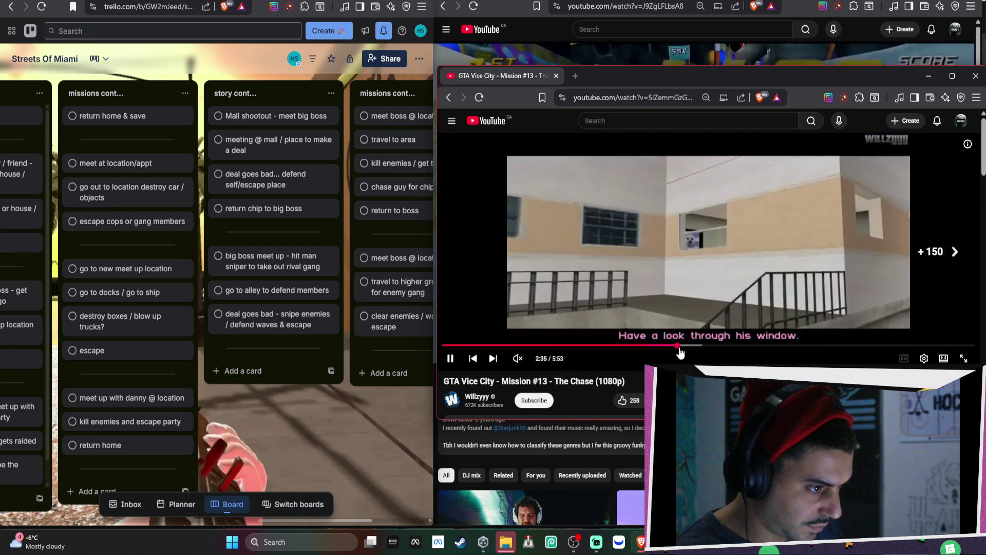
key(Right)
key(Right)
key(Right)
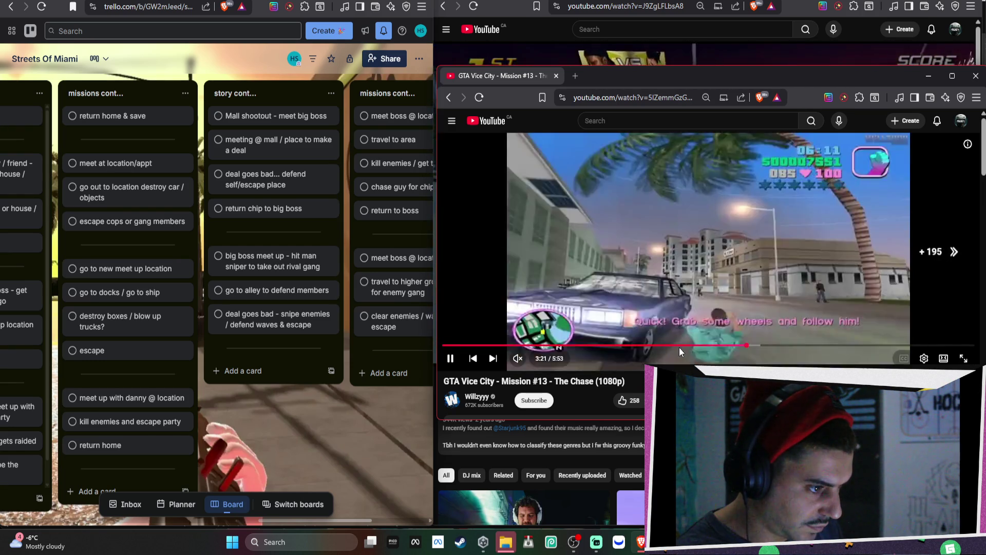
key(Right)
key(Right)
key(Right)
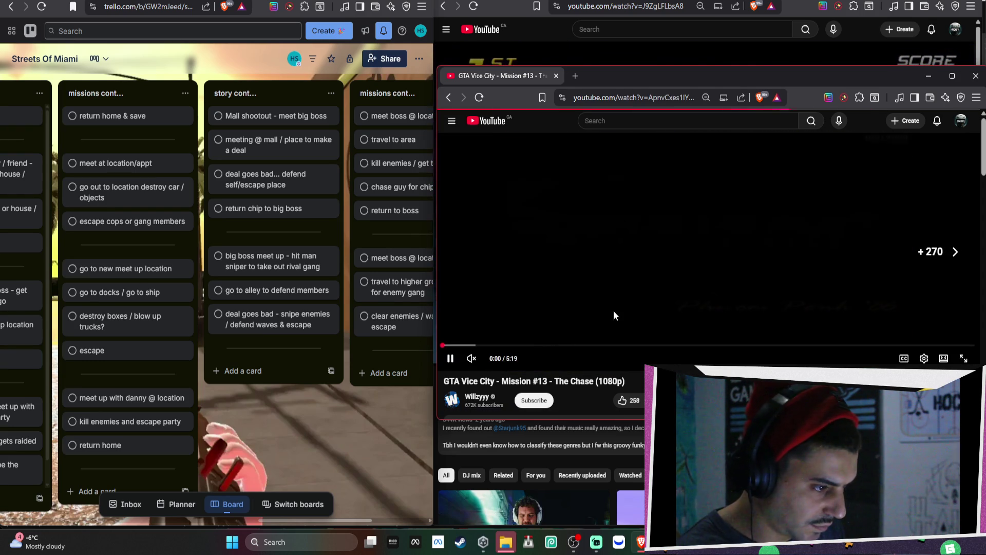
Step: Skip about two minutes into Mission #14, then start a new card in the story list
key(Right)
key(Right)
key(Right)
key(Right)
key(Right)
key(Right)
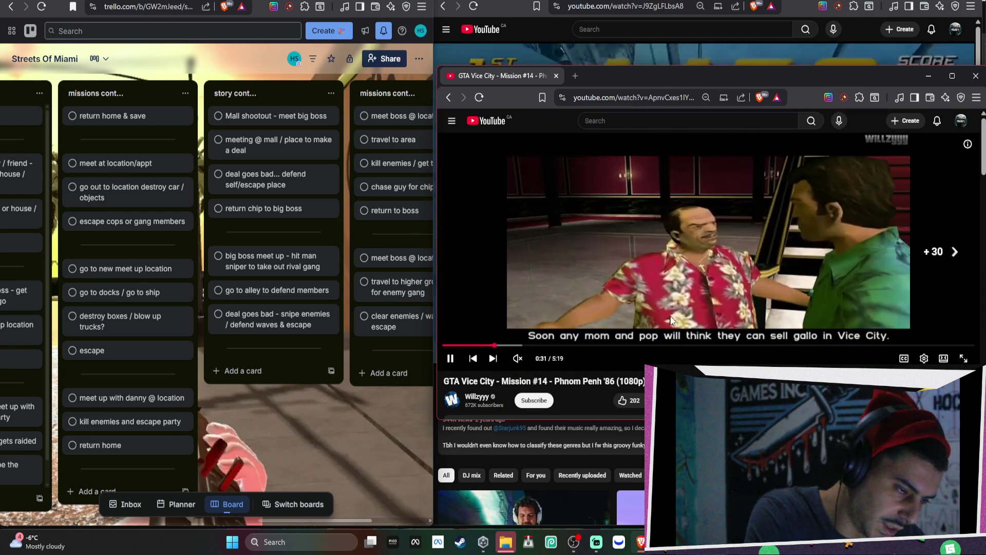
key(Right)
key(Right)
key(Right)
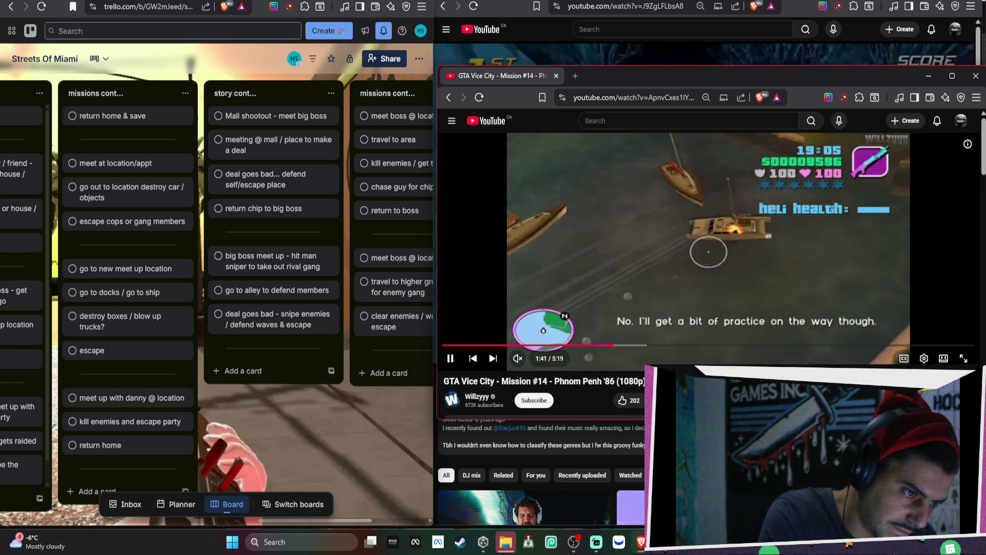
key(Right)
key(Right)
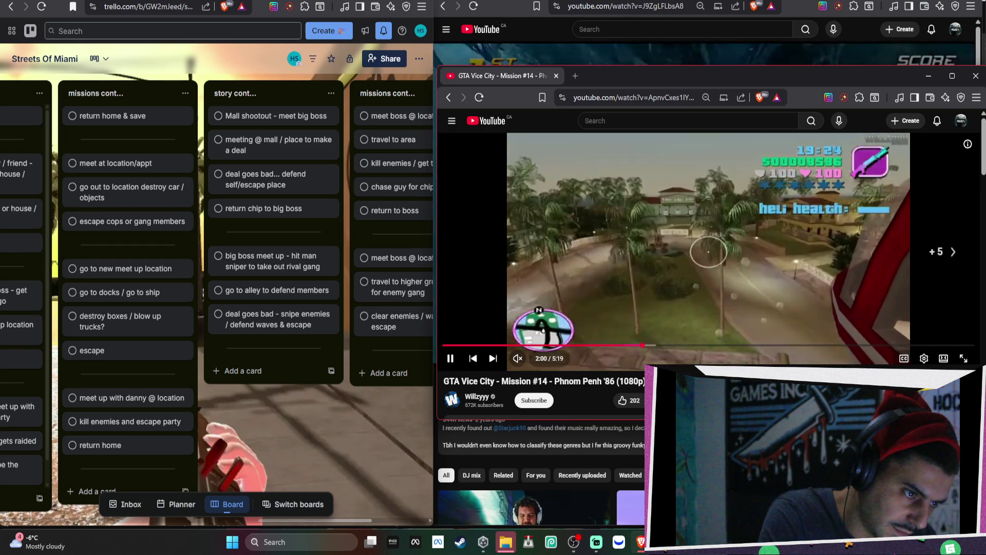
key(Right)
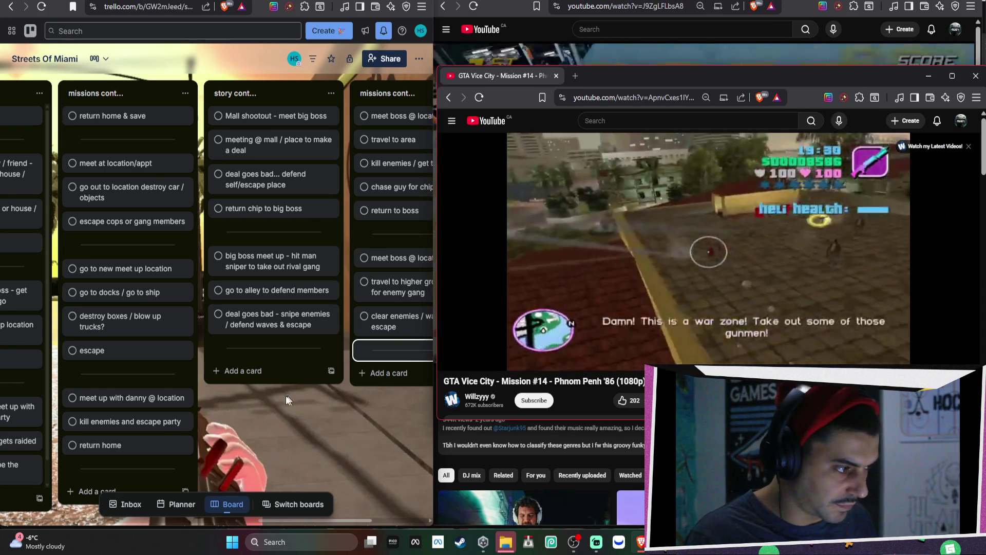
click(242, 370)
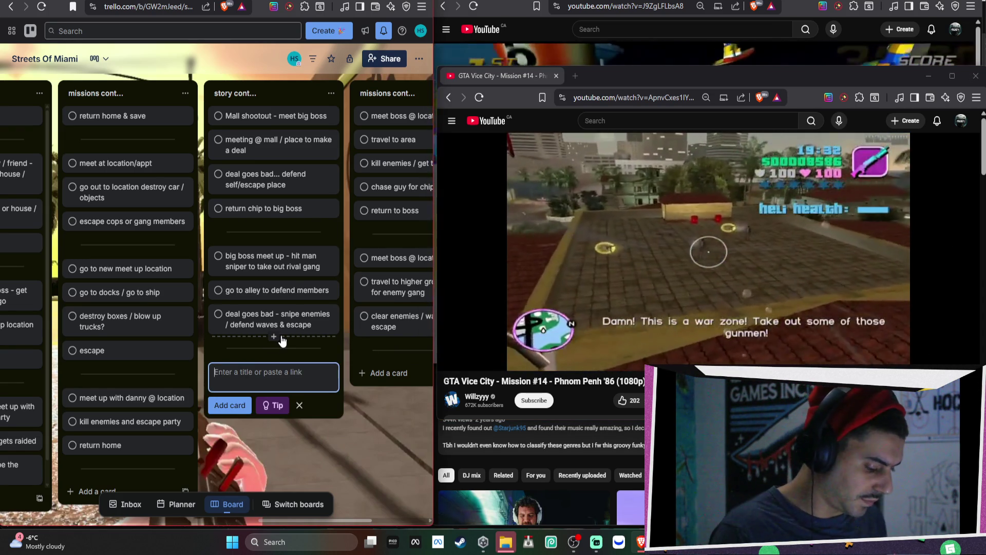
Step: Add story cards 'big boss meet up - helli defence' and 'go to chopper to fly enemy territory to destroy them'
text(big boss meet u)
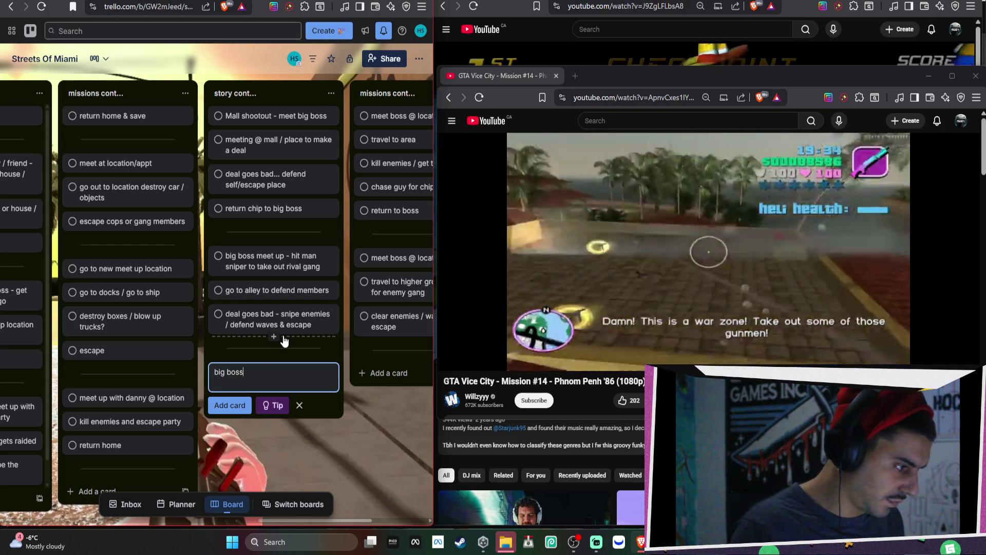
text(p)
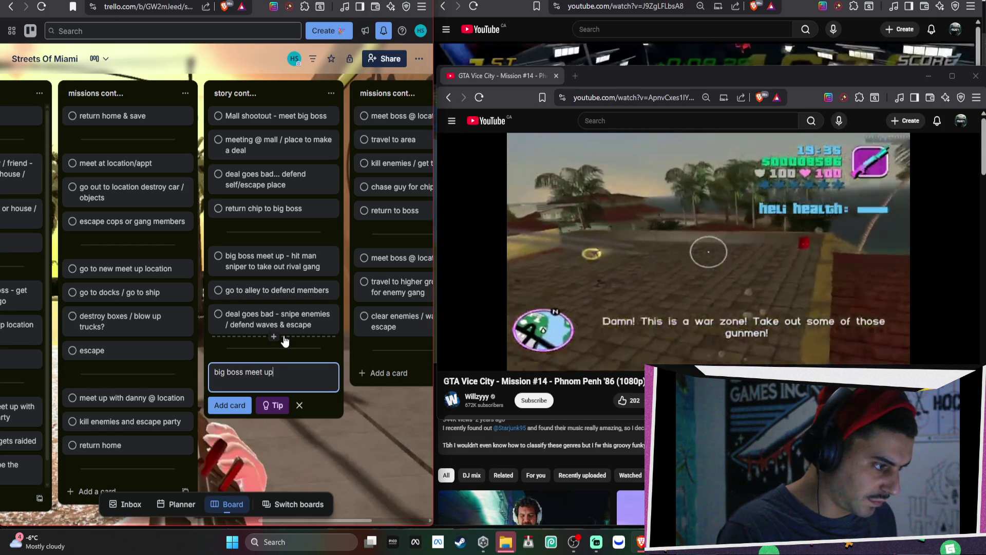
text( - hel)
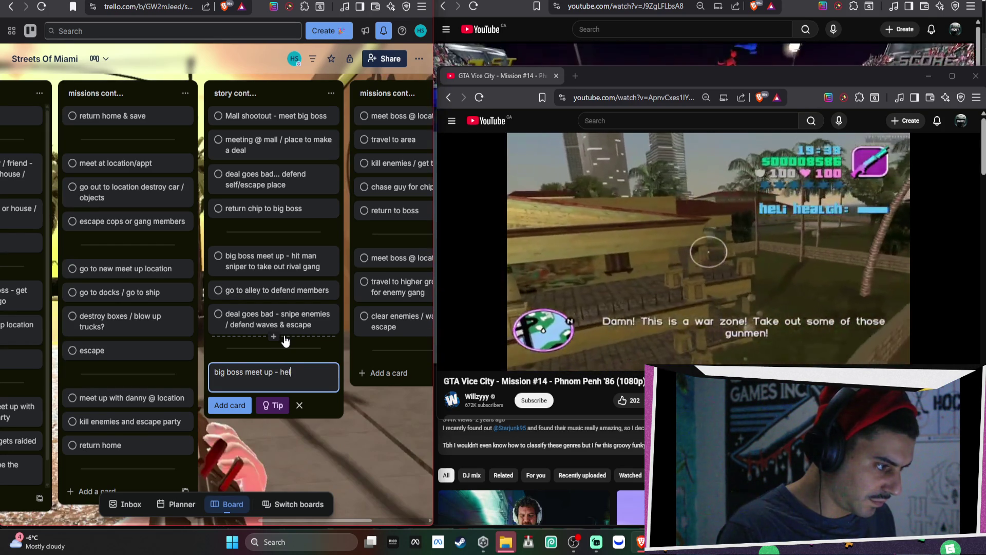
text(li defence)
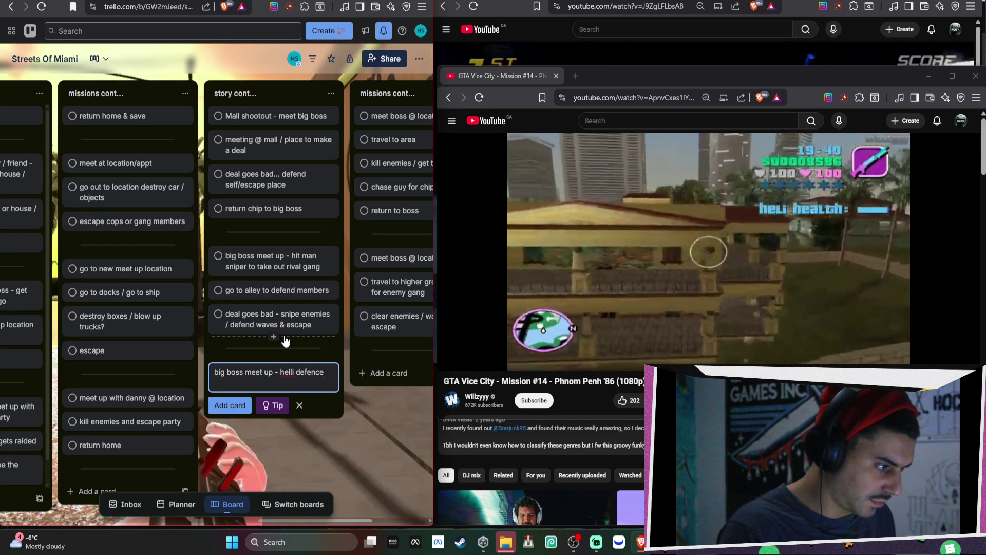
key(Return)
text(go )
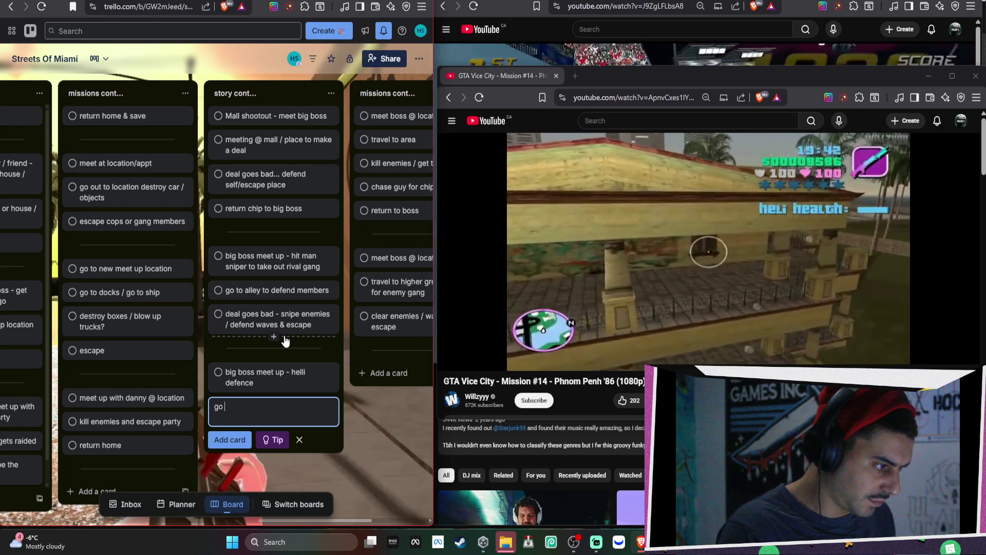
text(to chopper to fly enemy t)
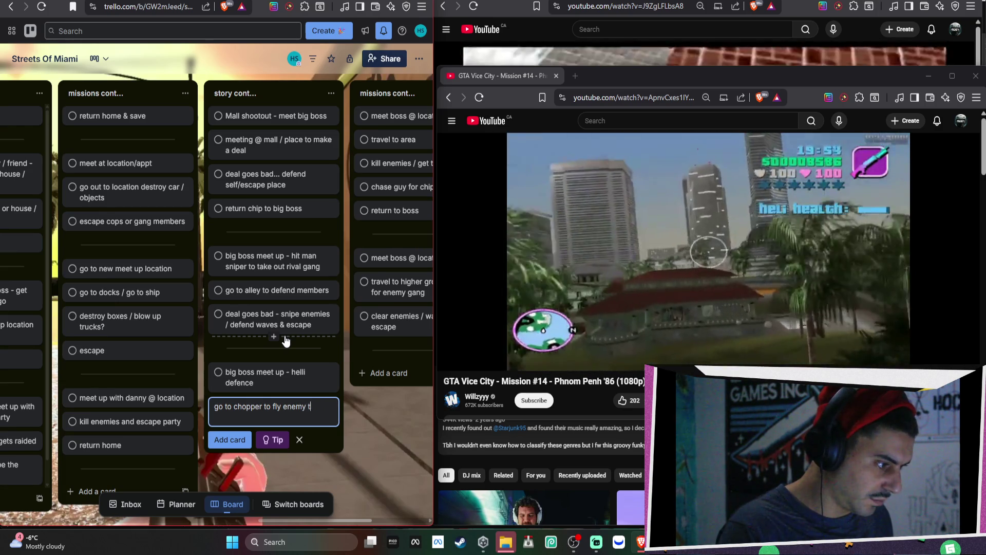
text(erritory to destroy them)
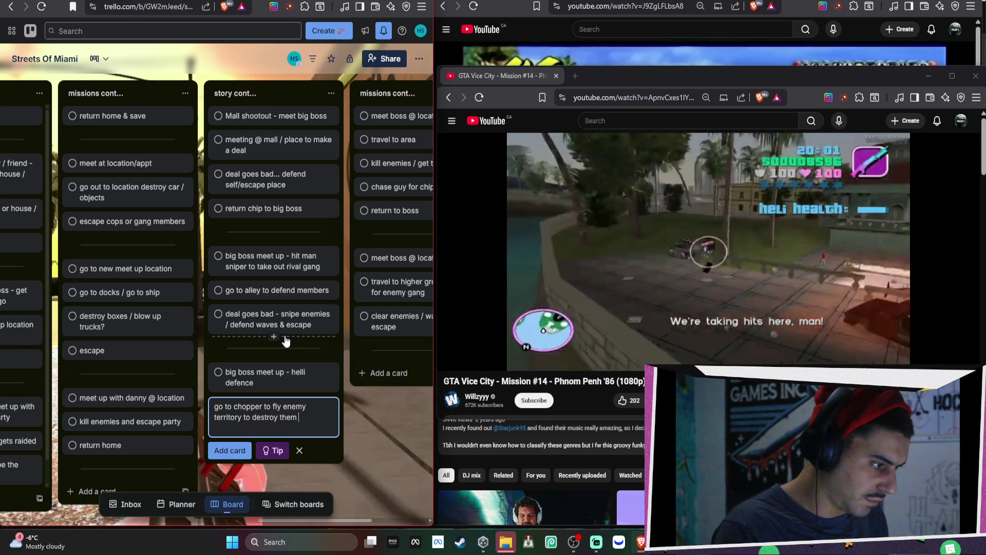
mouse_move(451, 249)
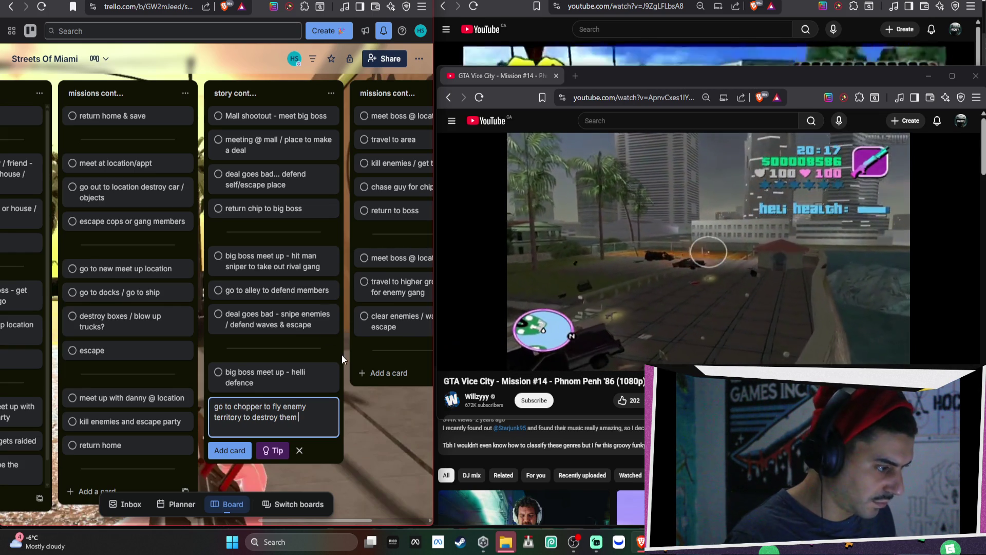
click(339, 411)
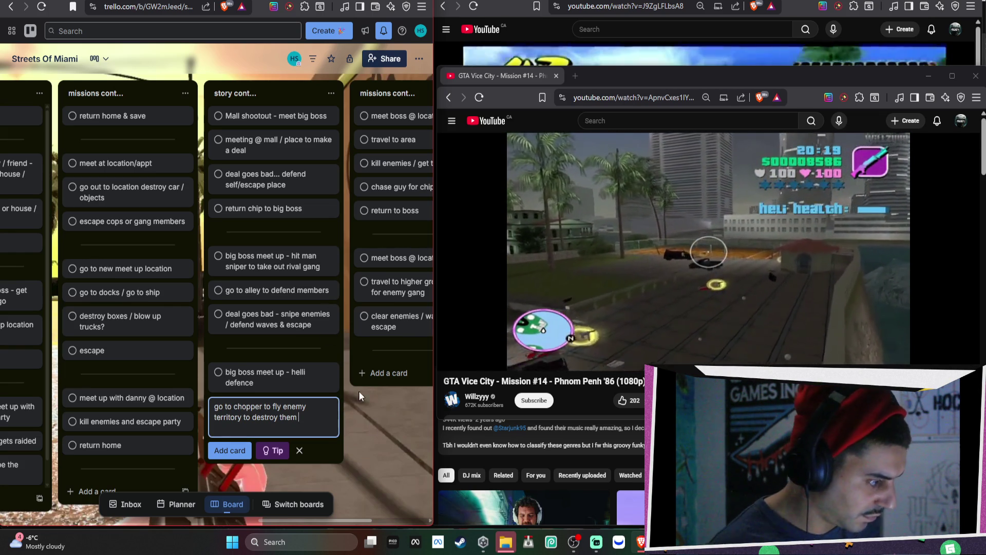
click(367, 427)
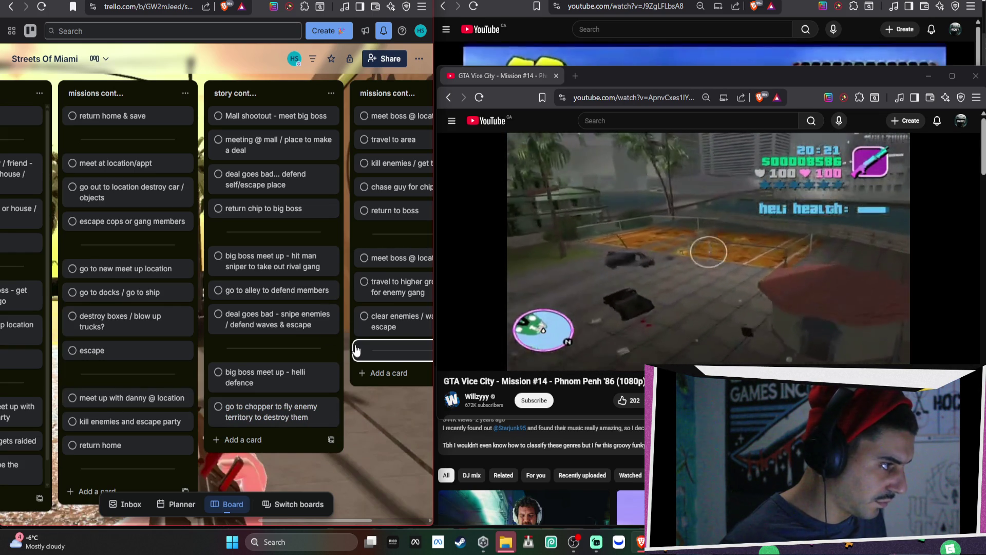
click(409, 366)
text(meet @ location)
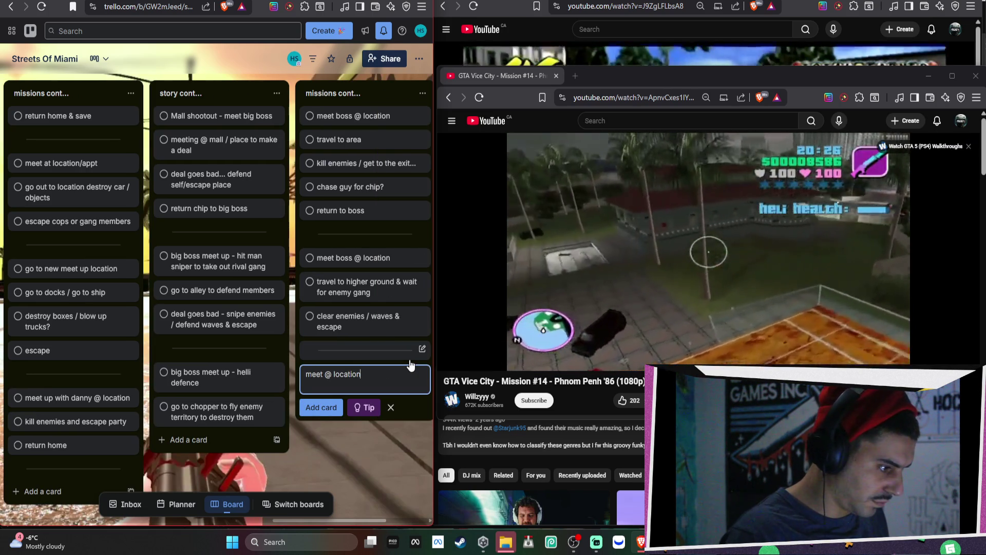
Step: Add 'meet @ location', 'travel to hellicopter' and 'man chain gun' cards to the missions list
key(Return)
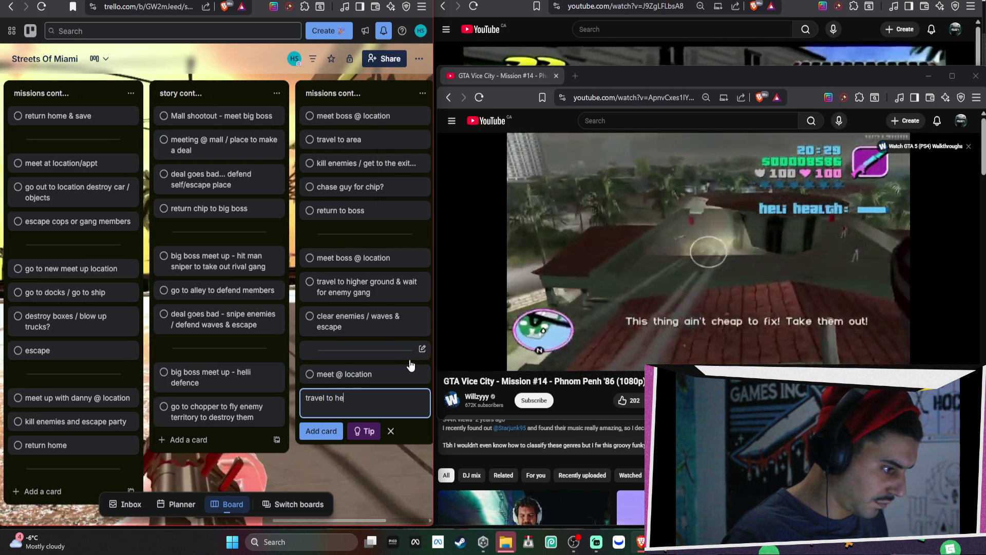
text(er)
key(Return)
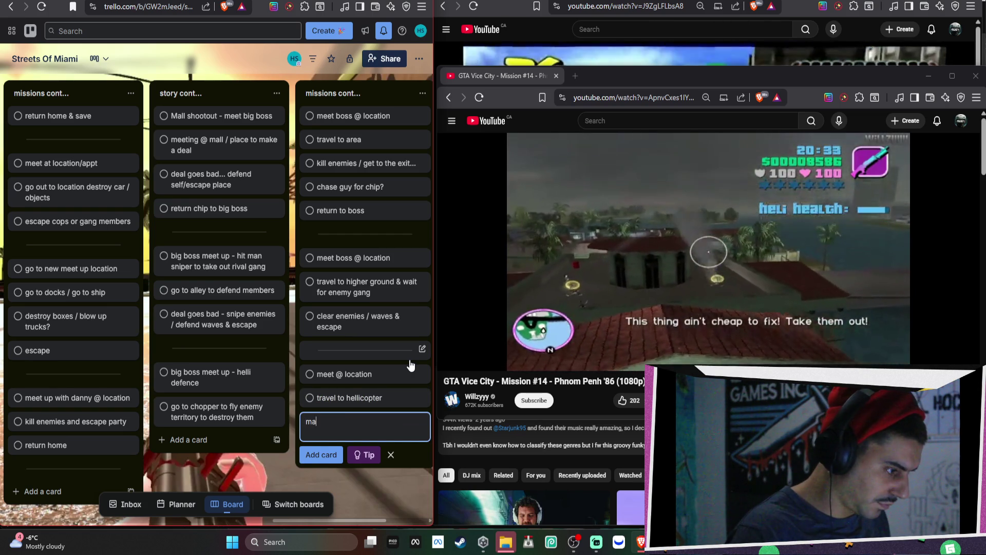
key(Return)
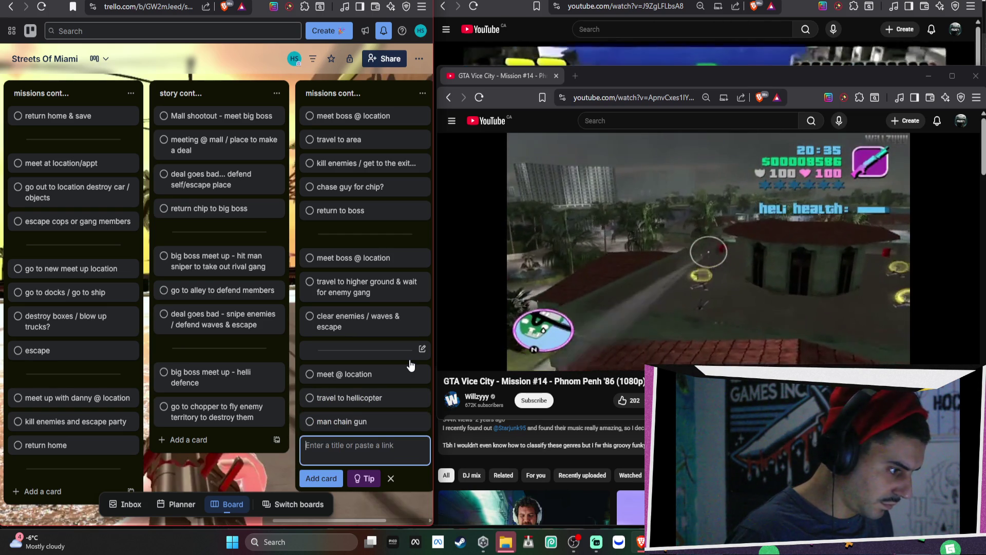
Step: Retitle the man chain gun card to 'man chain gun - destroy enemies' and close its details
click(403, 419)
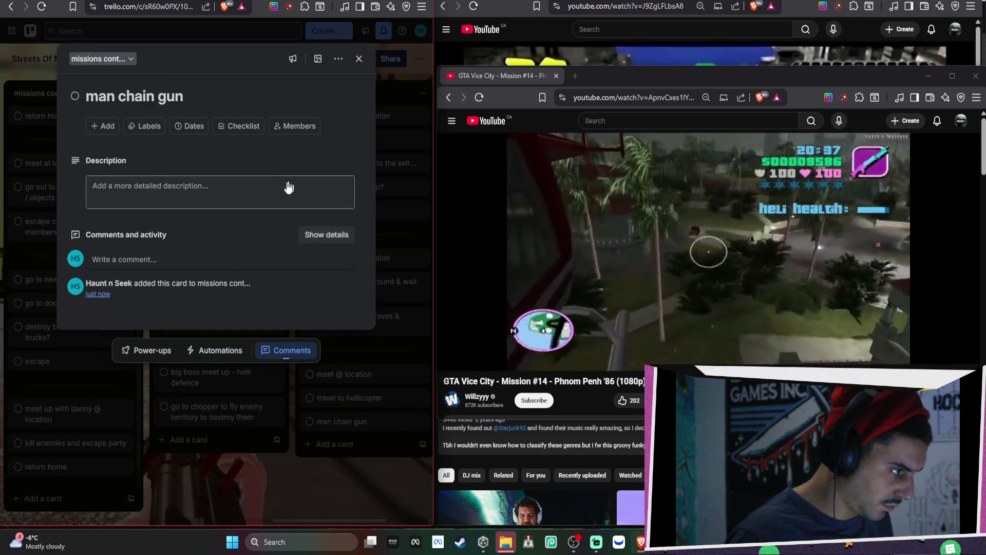
click(220, 96)
text(- d)
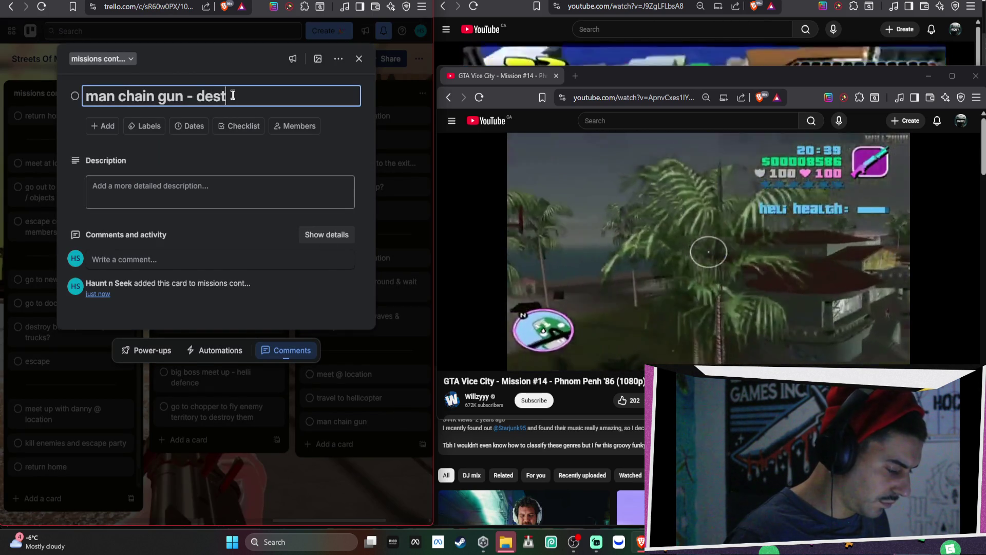
text(es)
key(Return)
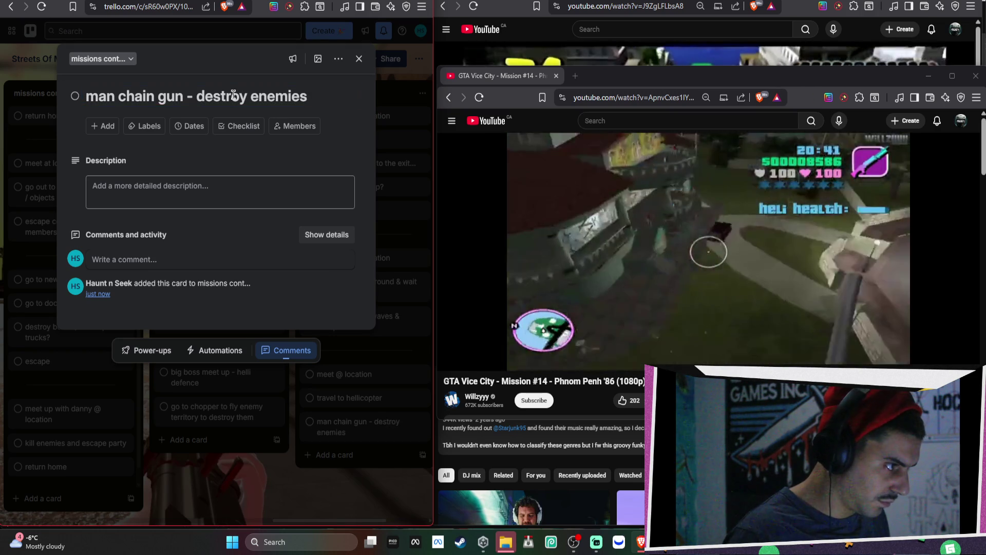
click(341, 476)
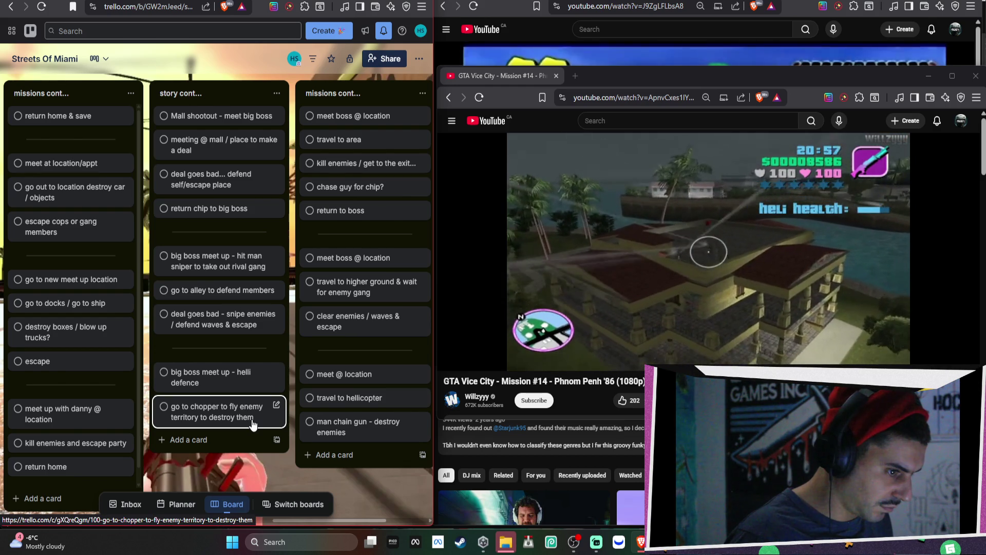
Step: Add a 'return home' card to the story cont. list
drag(281, 462, 194, 464)
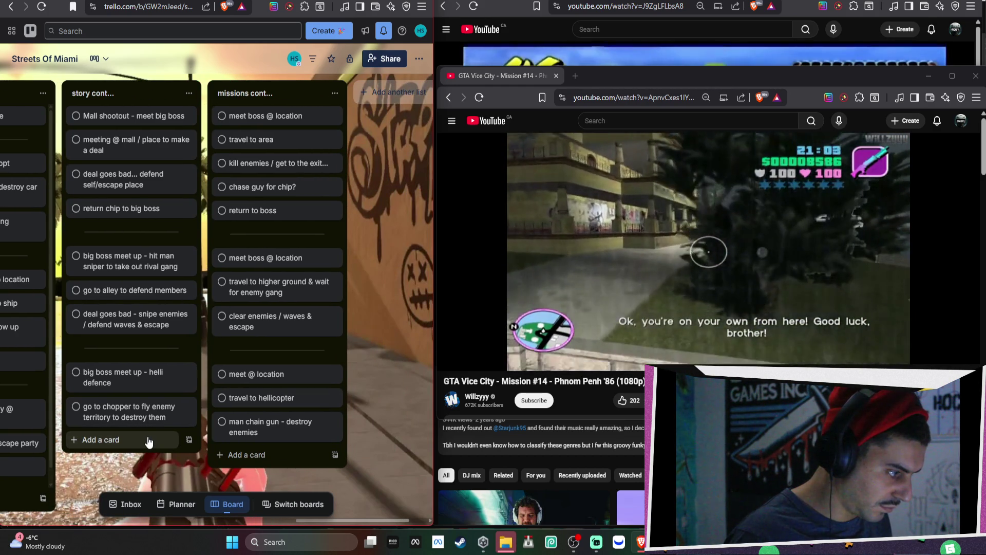
click(149, 440)
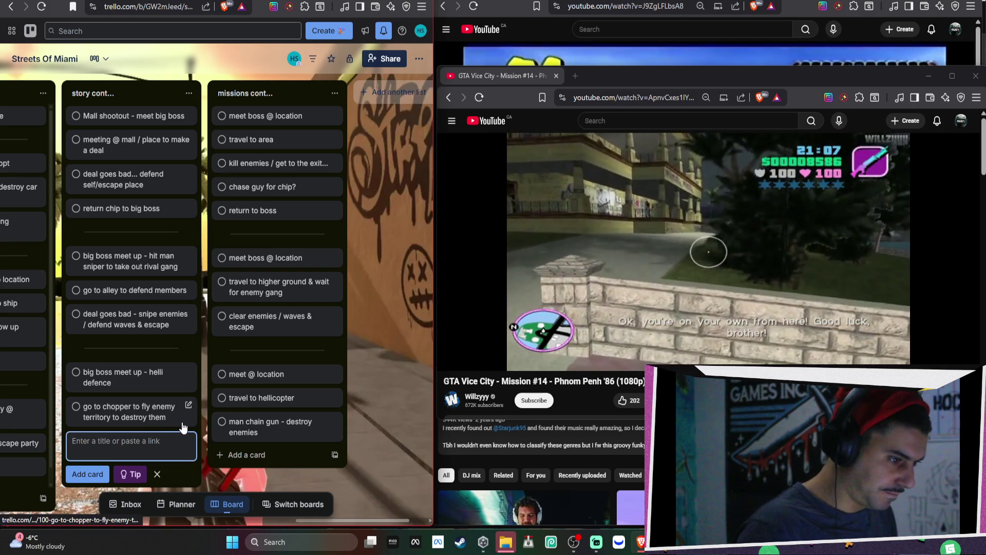
text(return home)
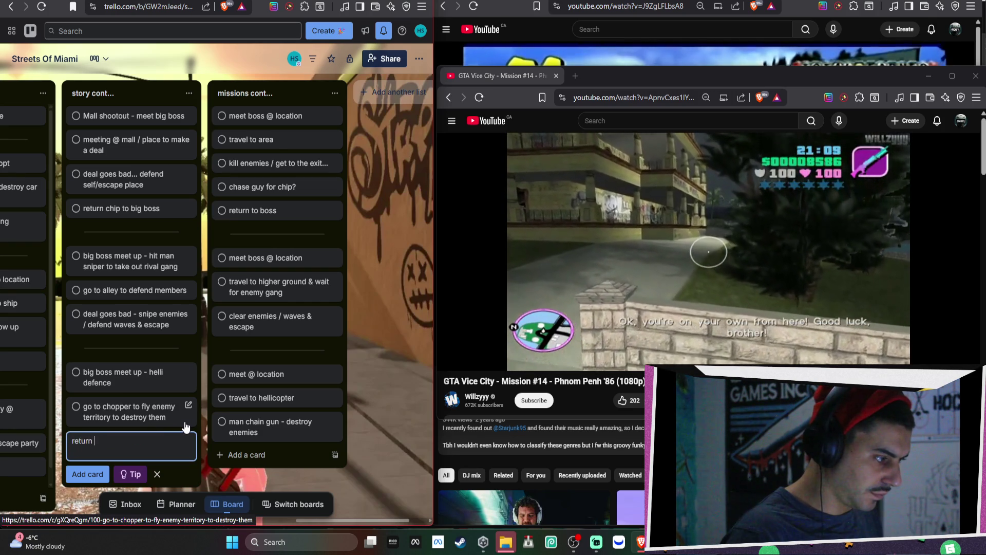
key(Return)
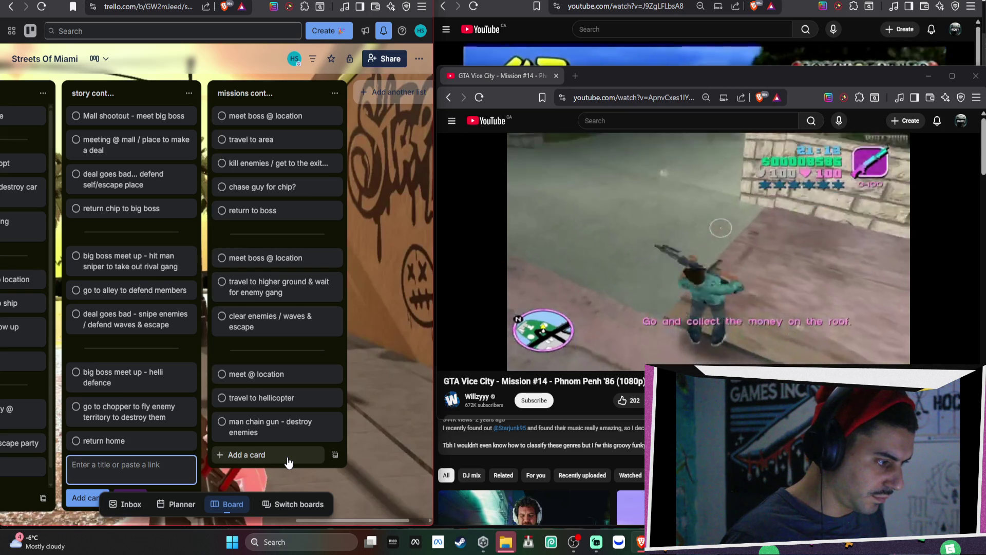
Step: Add an 'escape' card to the missions cont. list, then skip the YouTube video forward
click(288, 455)
text(escape)
key(Return)
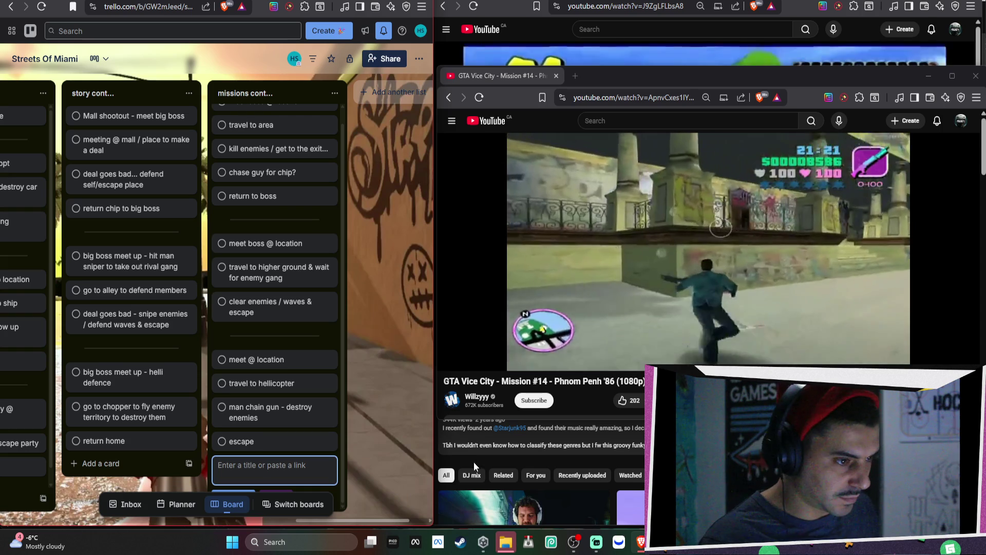
click(735, 276)
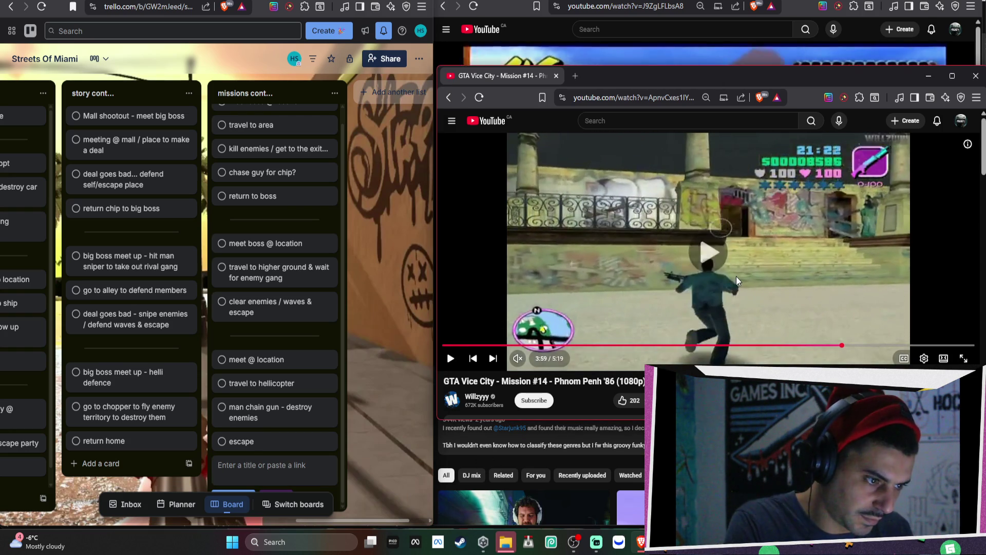
key(Right)
key(Right)
key(Right)
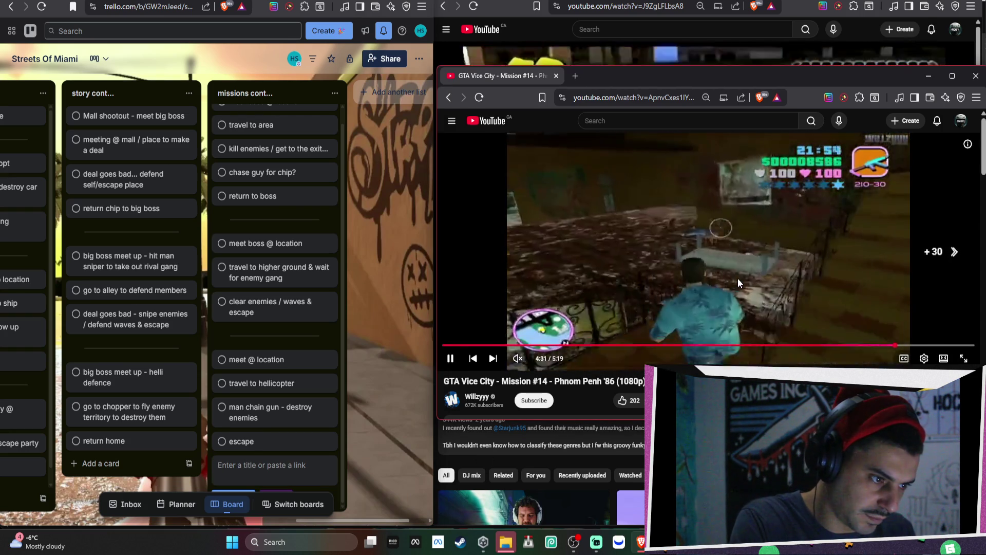
Step: Skip past the end of Mission #14 into the Mission #15 The Fastest Boat video
key(Right)
key(Right)
key(Right)
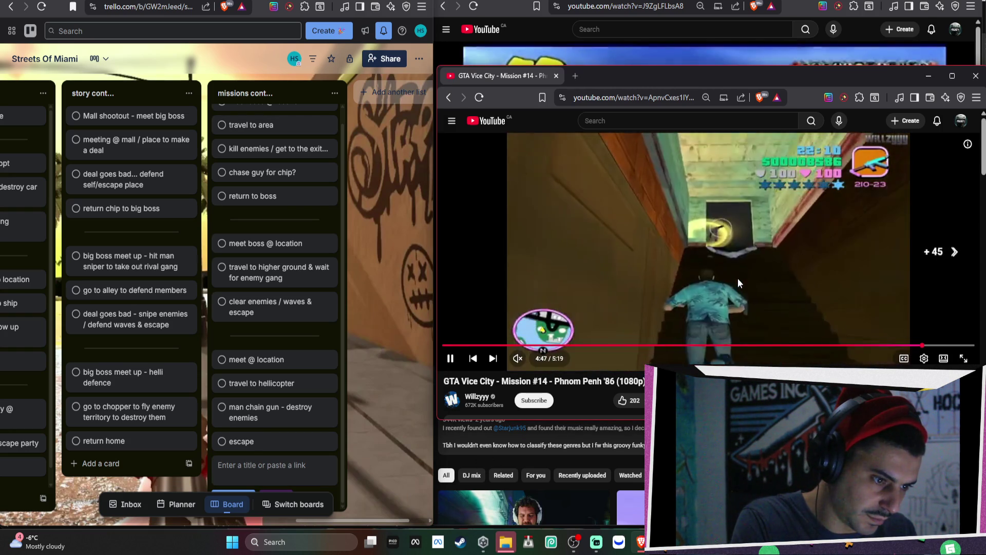
key(Right)
key(Right)
key(Right)
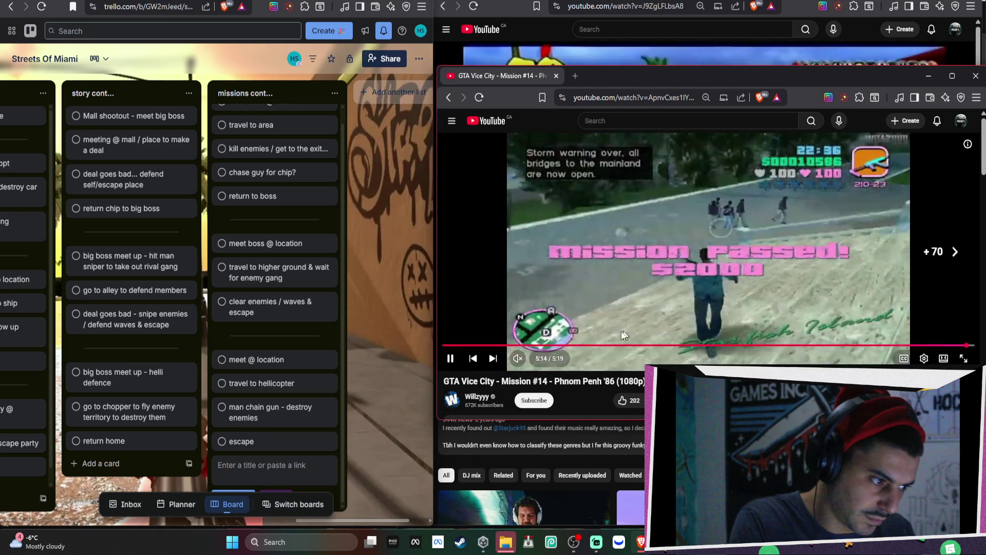
key(Right)
key(Right)
key(Right)
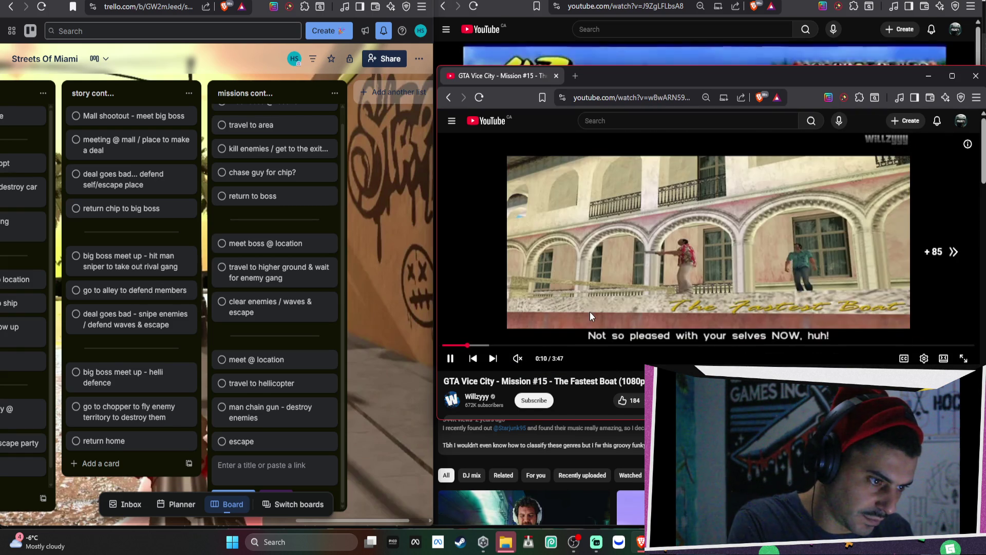
key(Right)
key(Right)
key(Right)
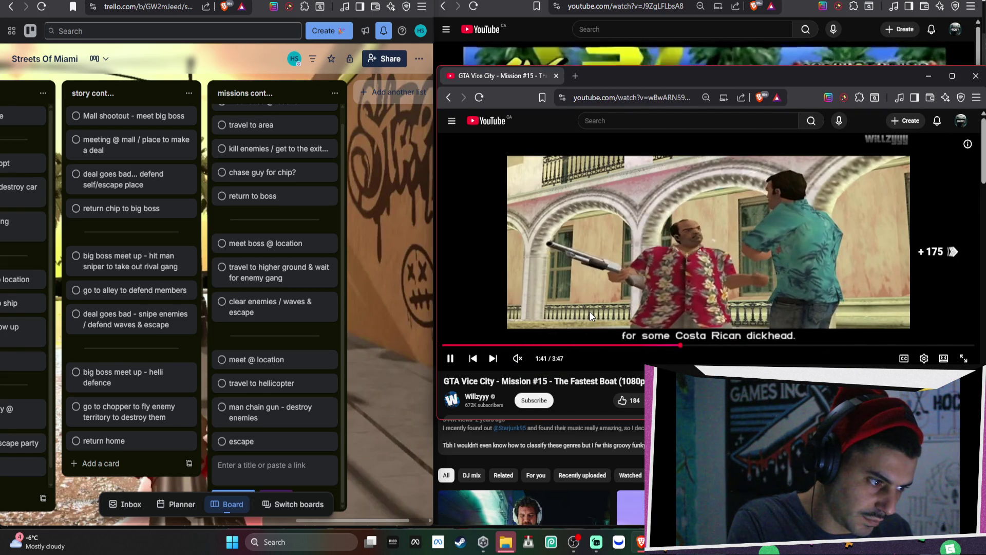
key(Right)
key(Right)
key(Right)
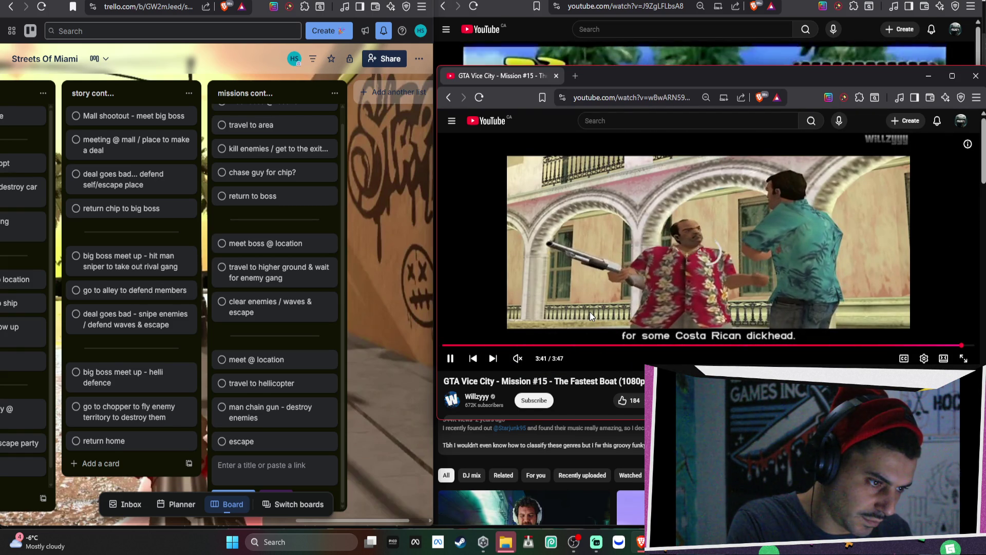
Step: Rewind Mission #15 to an earlier point, then reload the YouTube page
key(Left)
key(Left)
key(Left)
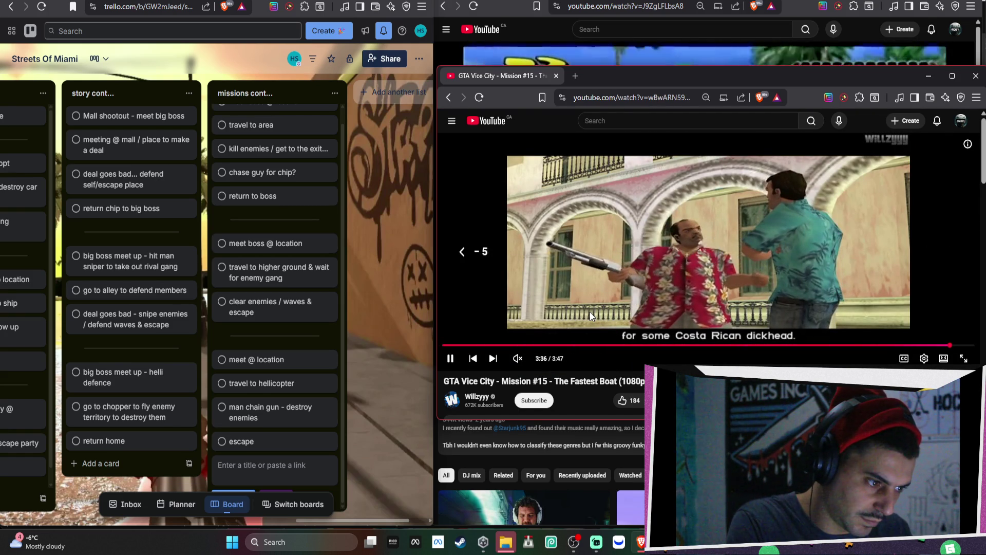
key(Left)
key(Left)
key(Left)
click(741, 344)
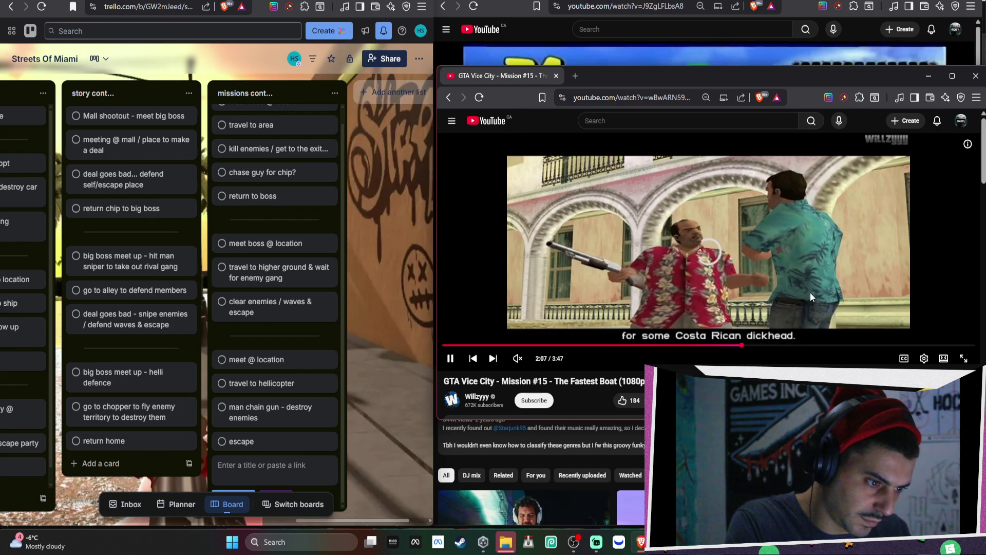
key(Right)
key(Right)
key(Right)
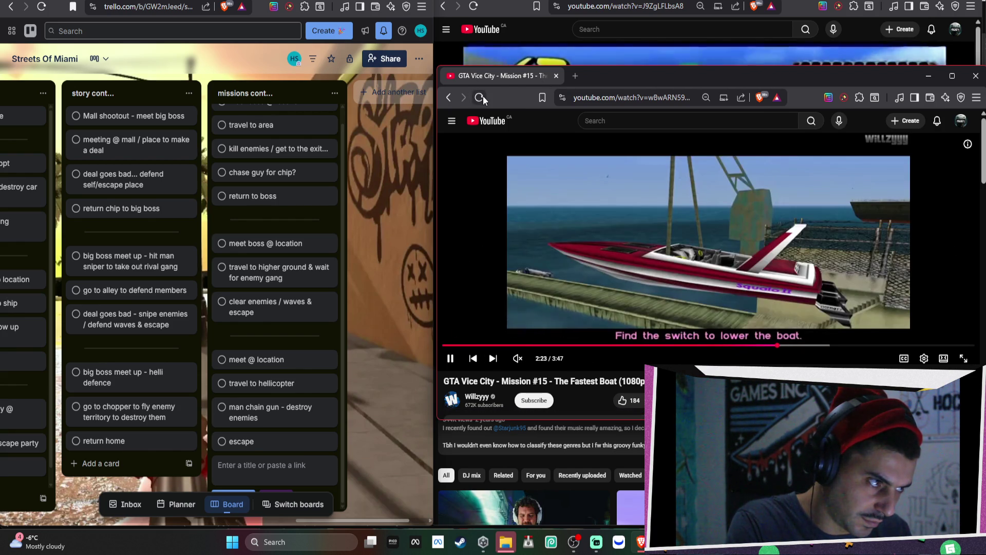
click(479, 97)
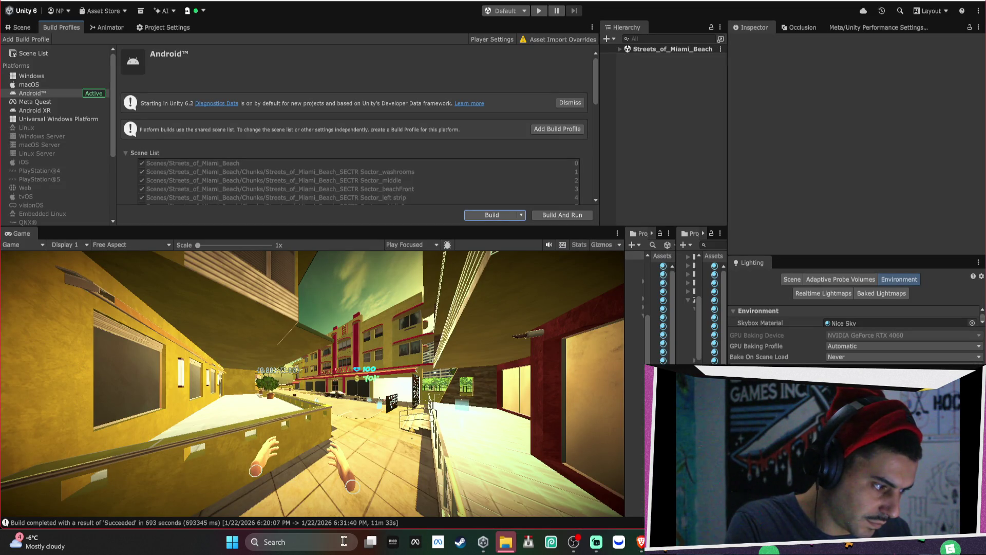
Step: Launch Meta Quest Developer Hub from the taskbar and return to the Unity editor
click(410, 546)
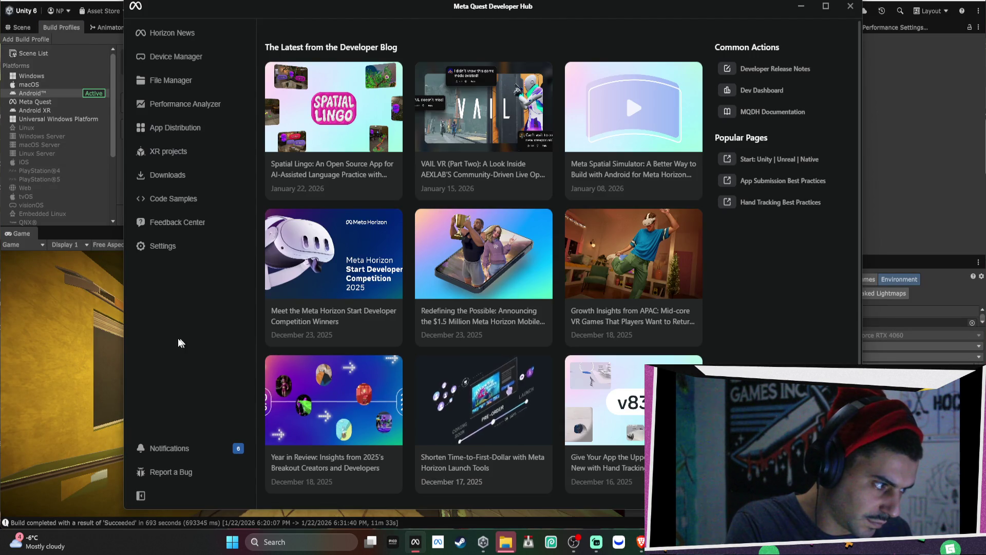
click(114, 347)
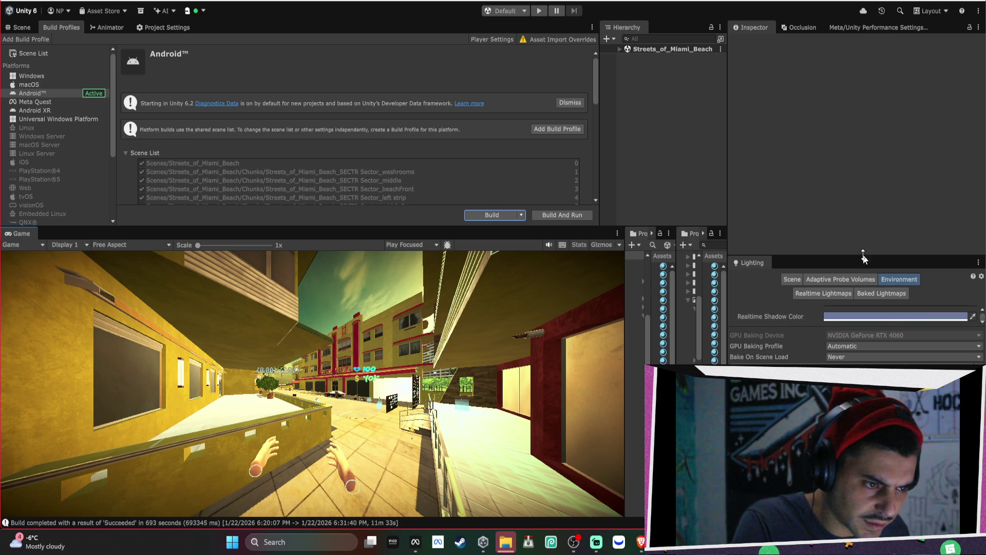
Step: Review the Baked Lightmaps list and locate the Index 2 lightmap in the Project window
drag(866, 253, 848, 95)
scroll(880, 287, down, 1)
click(879, 130)
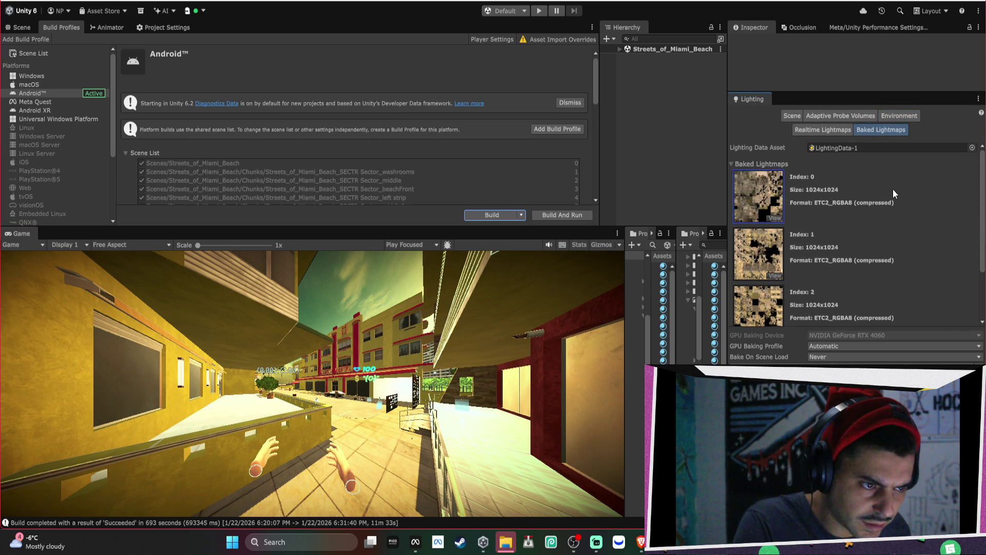
scroll(893, 190, down, 3)
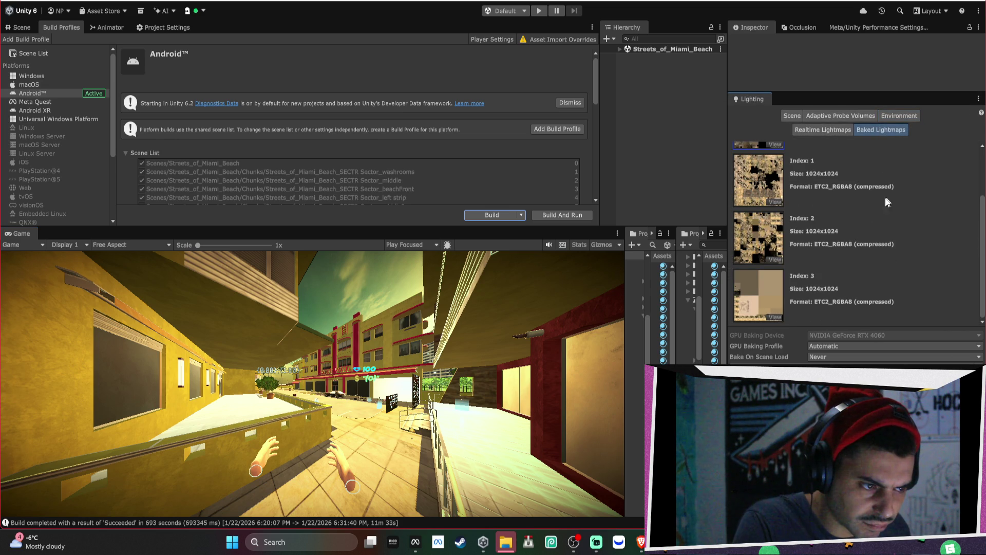
drag(623, 319, 480, 316)
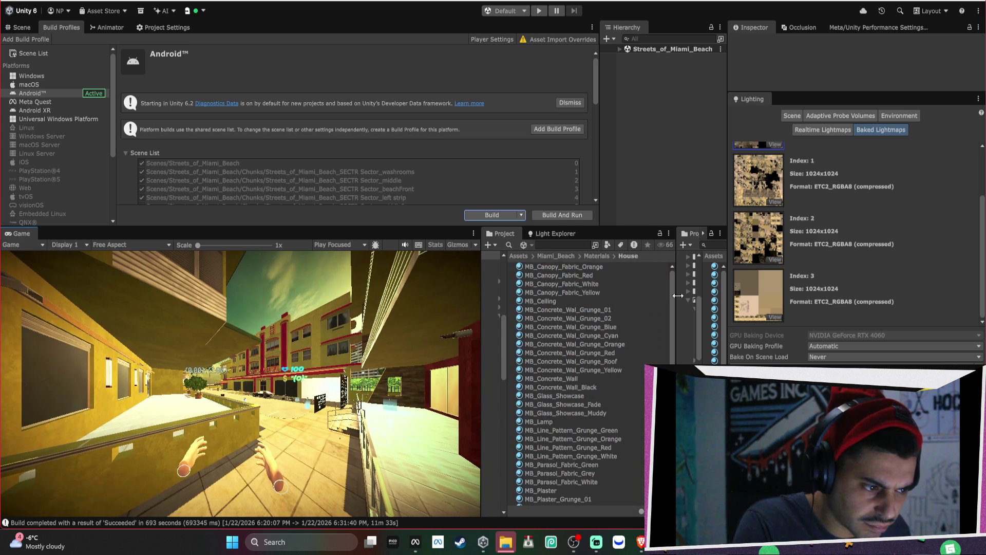
click(752, 221)
Step: Browse a second Project window to VRMPAssets/Settings and select the URP-Performant asset
scroll(759, 217, up, 3)
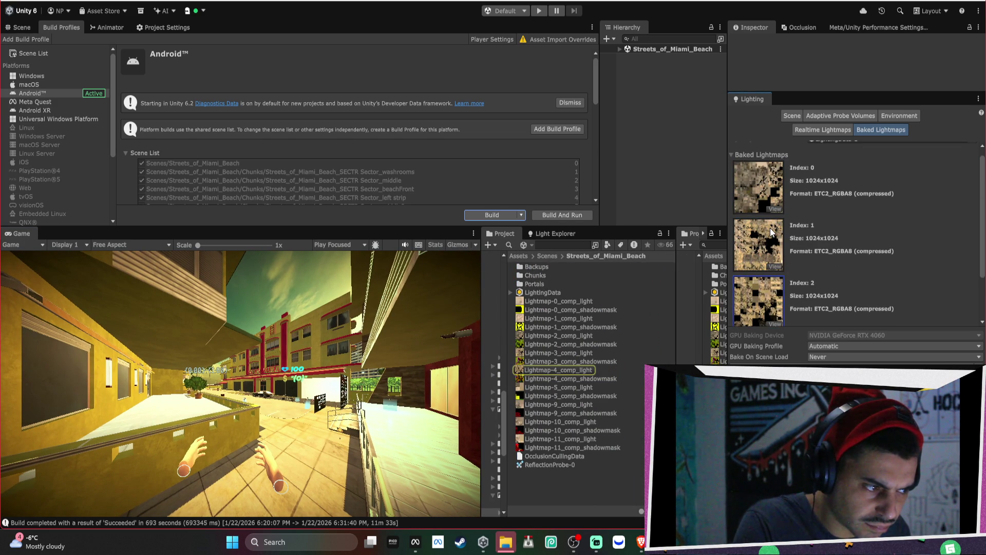
scroll(802, 235, up, 1)
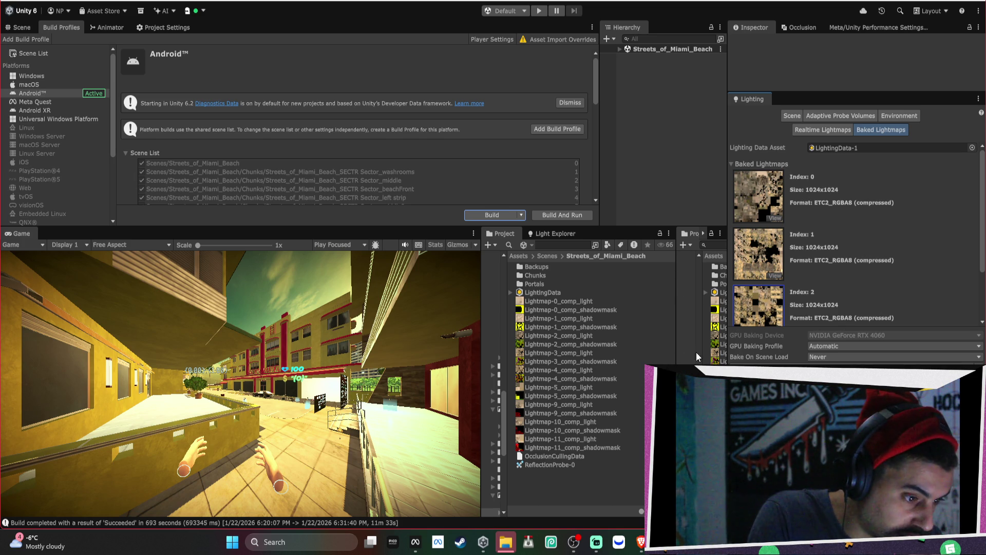
mouse_move(677, 355)
mouse_down()
mouse_move(571, 359)
mouse_move(700, 338)
mouse_up()
scroll(655, 332, down, 5)
scroll(664, 349, down, 4)
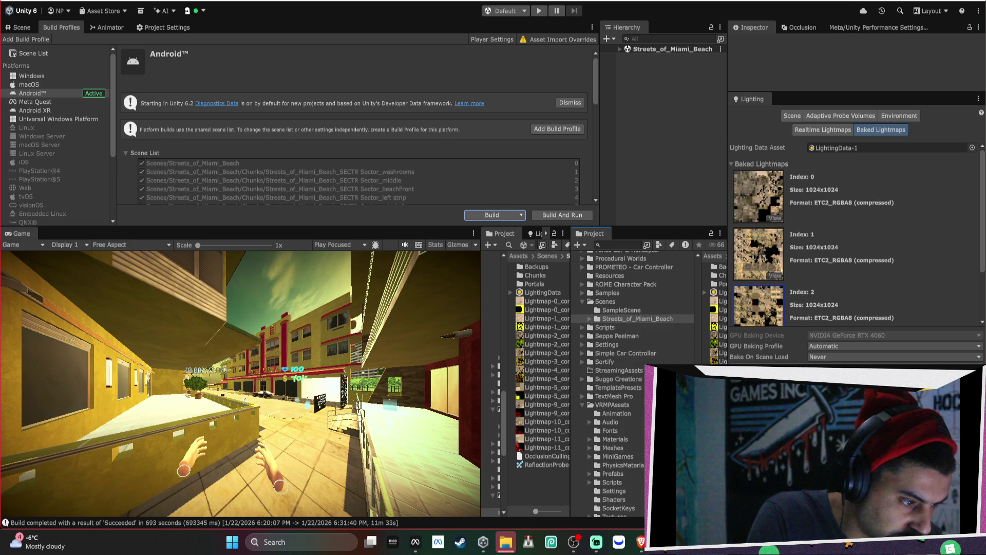
click(629, 459)
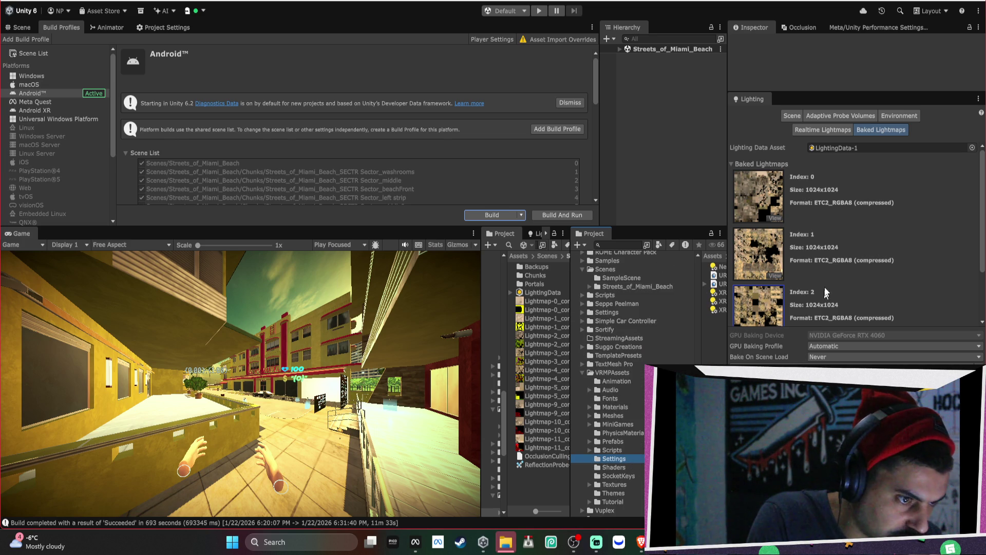
click(718, 275)
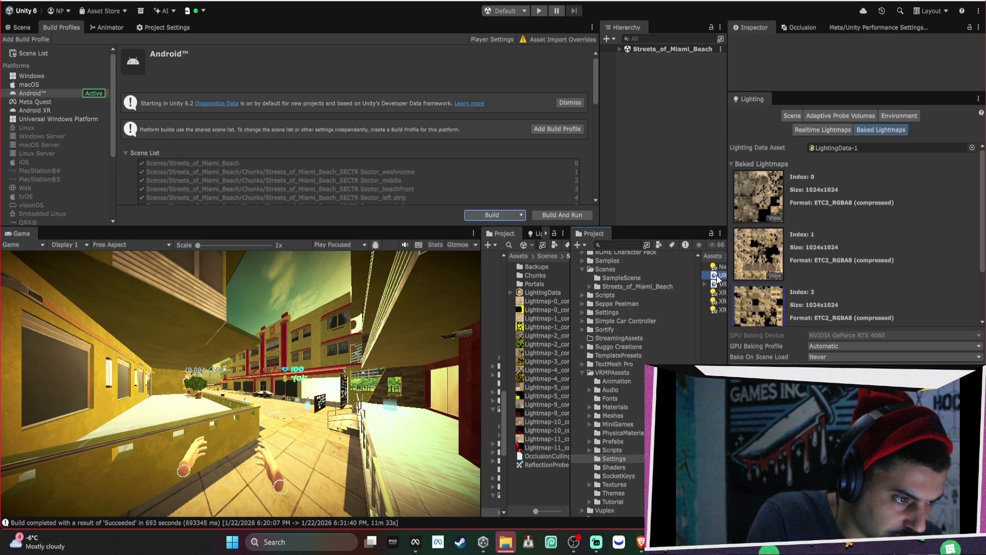
Step: Adjust the first shadow cascade split, returning it to about 9.5 m
drag(831, 92, 832, 355)
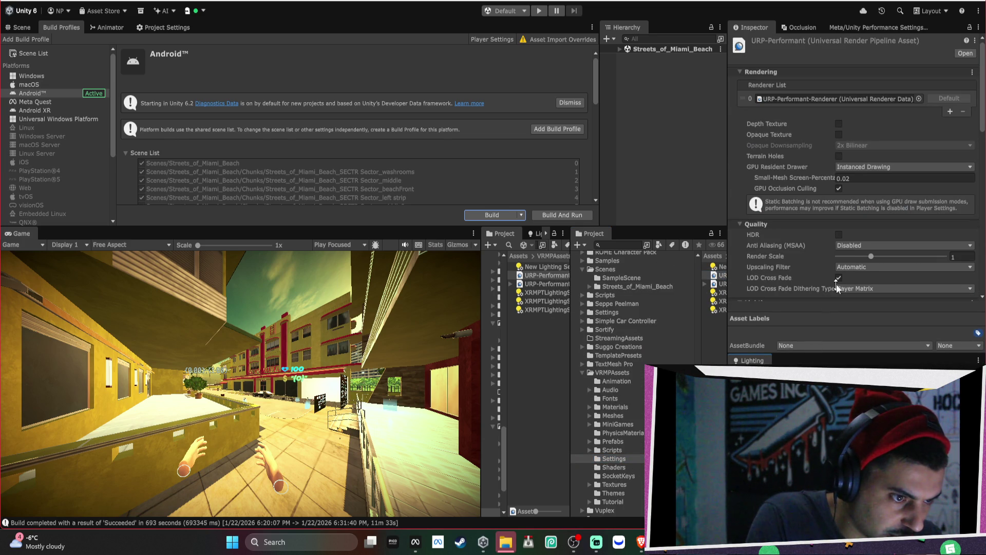
scroll(849, 256, down, 5)
scroll(848, 257, down, 4)
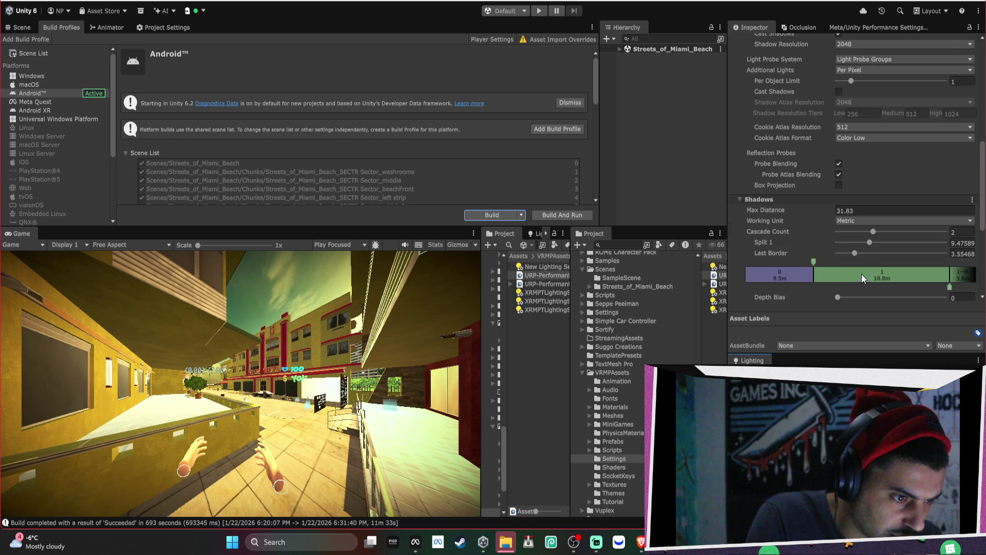
drag(814, 263, 888, 264)
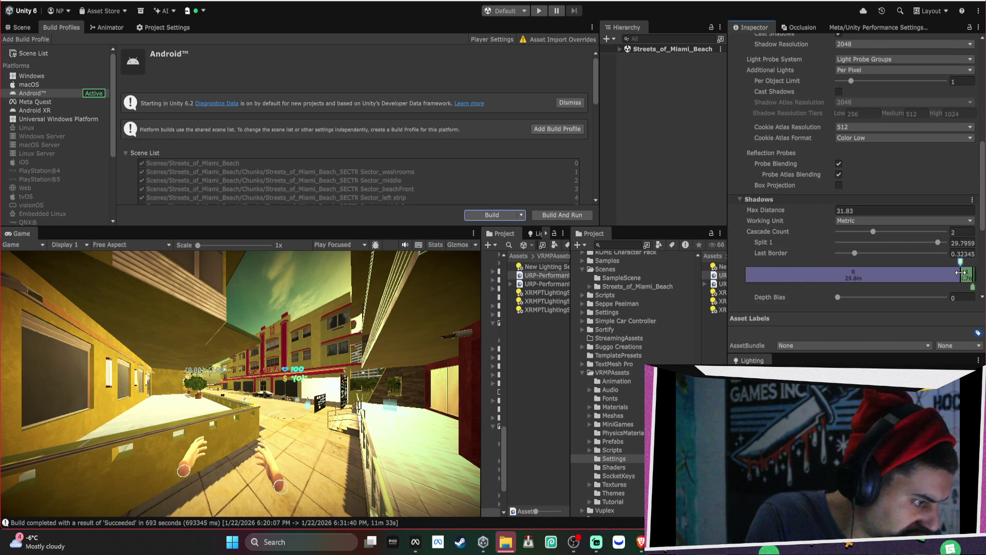
drag(768, 280, 814, 263)
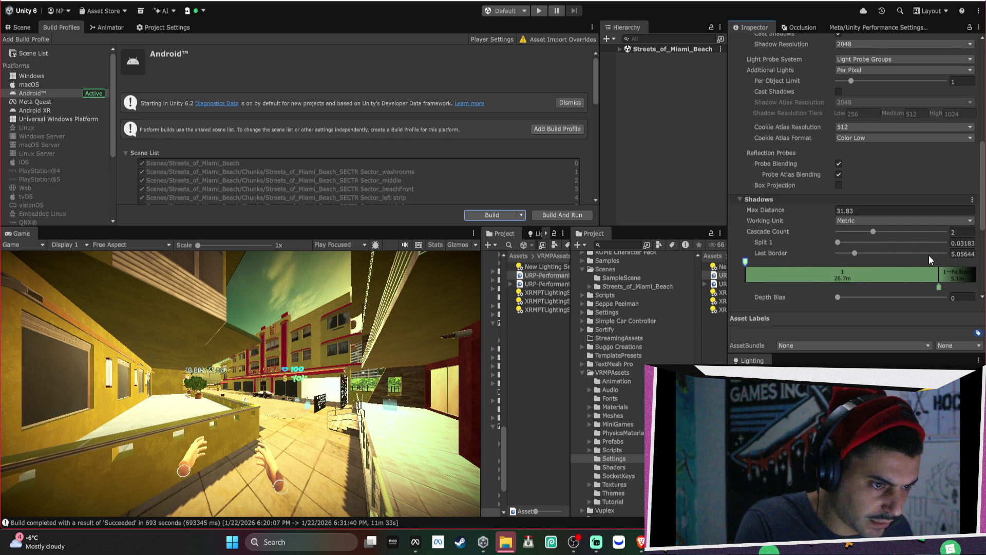
Step: Set the shadow Depth Bias to 0 and the Normal Bias to 10
scroll(902, 270, down, 3)
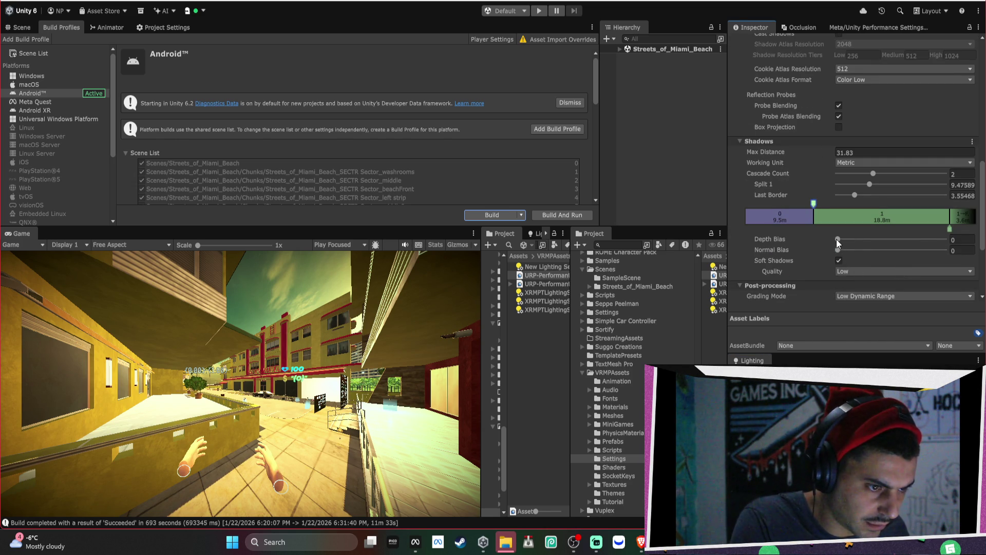
drag(836, 239, 916, 249)
drag(842, 248, 821, 251)
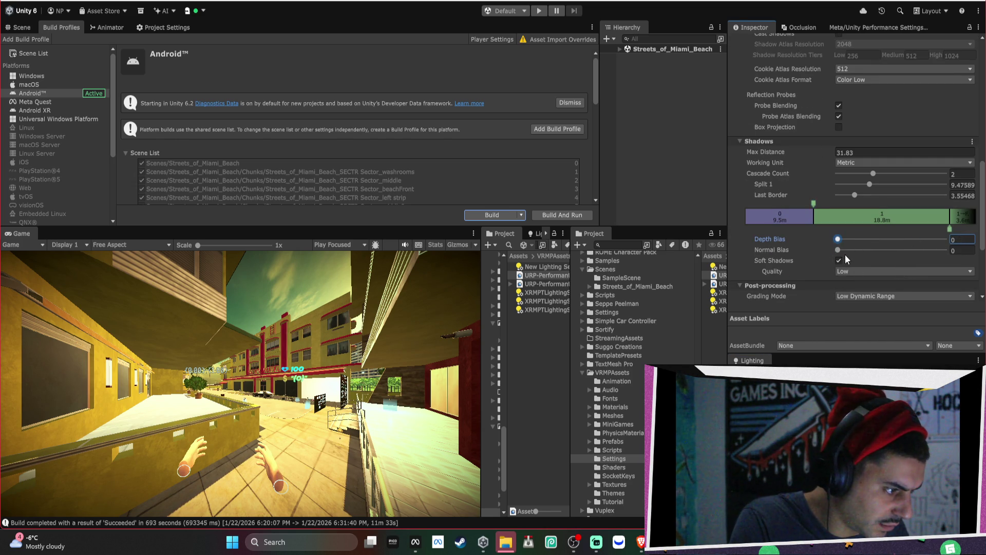
click(838, 250)
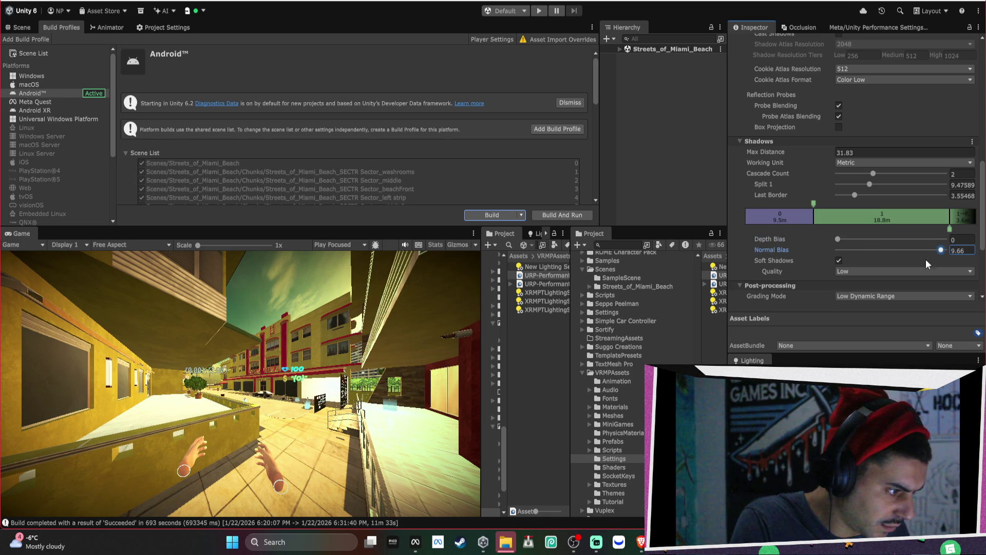
drag(806, 266, 963, 260)
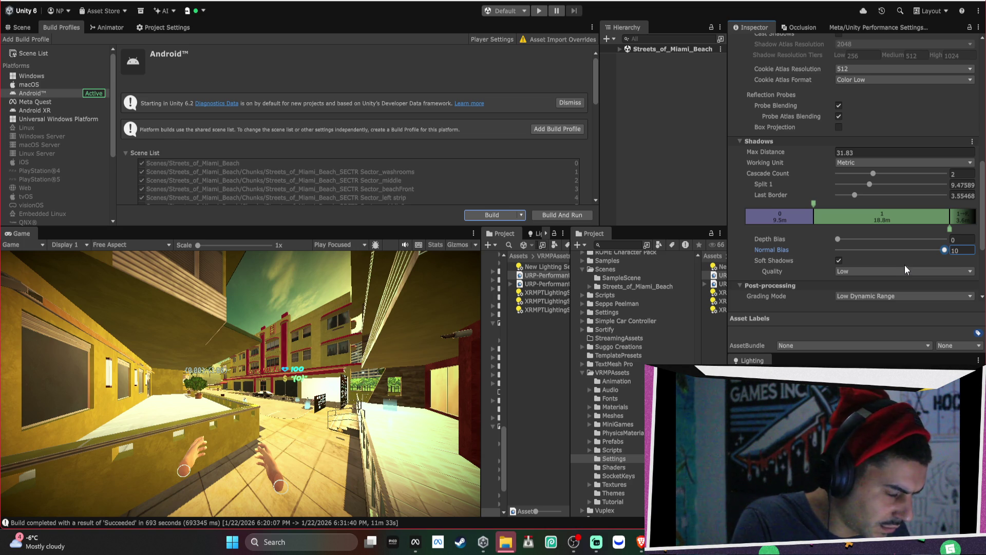
Step: Reduce the shadow Cascade Count from two to one
click(839, 239)
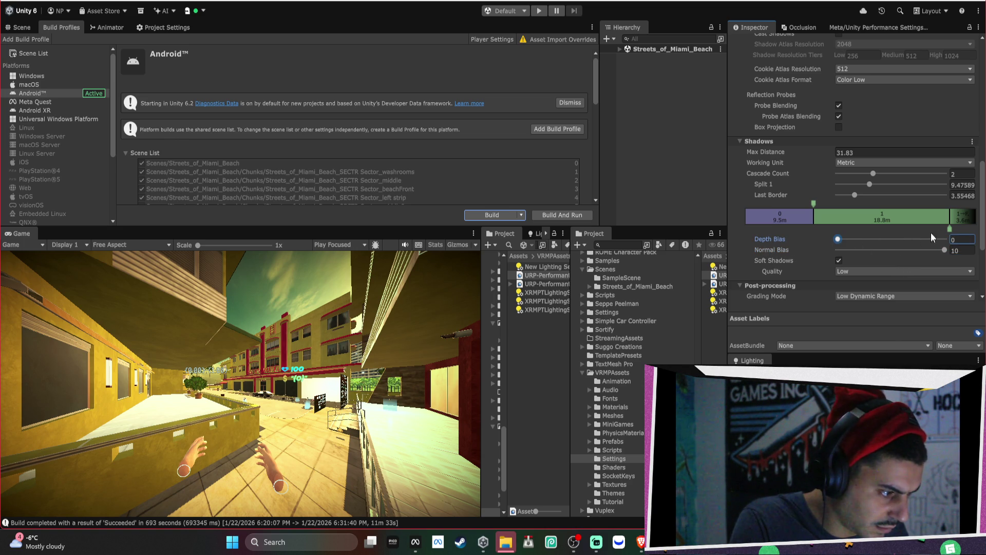
click(855, 198)
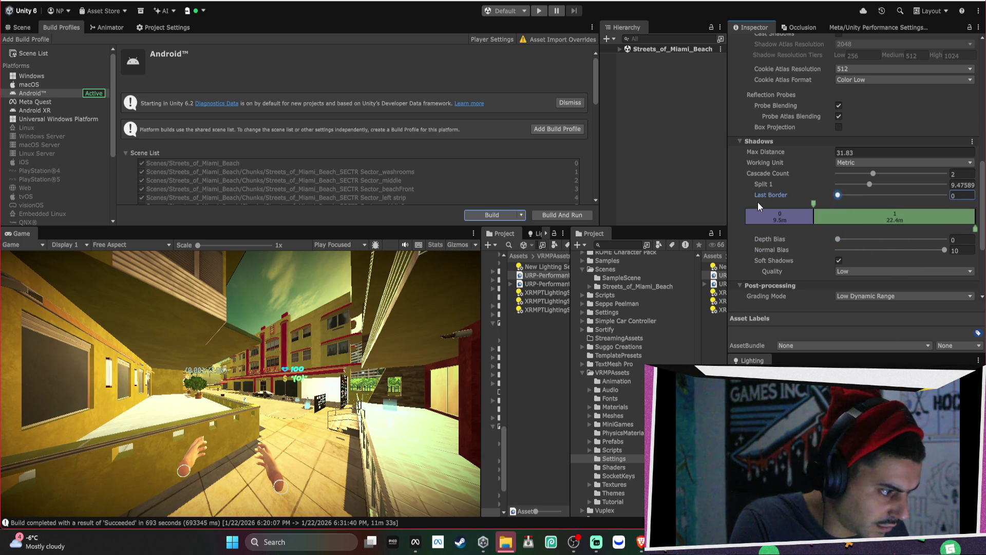
mouse_move(873, 171)
mouse_down()
mouse_move(918, 175)
mouse_move(837, 184)
mouse_up()
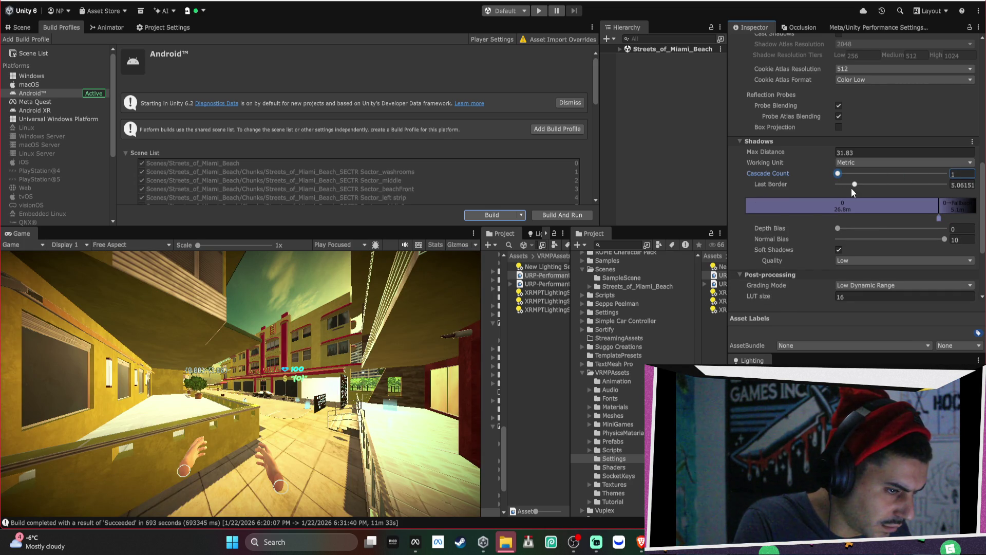
click(340, 346)
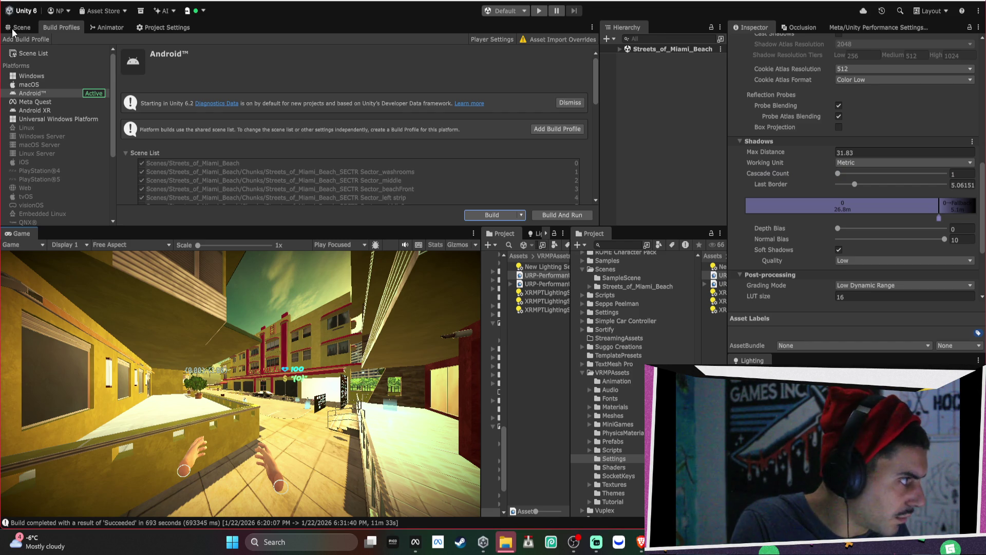
Step: Open the MB_Adalon (3) LOD1 MB_Tile material and set its smoothness slightly above zero
click(13, 29)
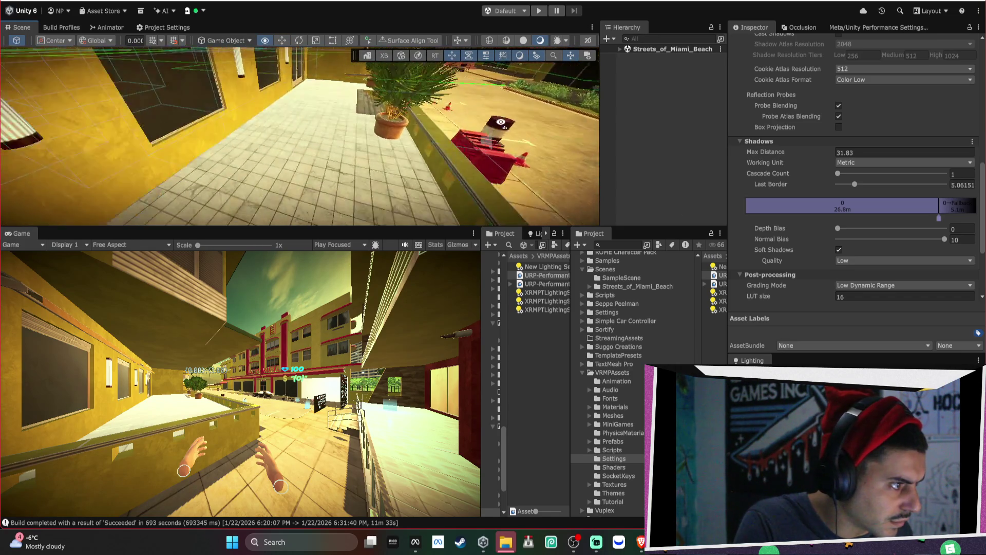
click(445, 187)
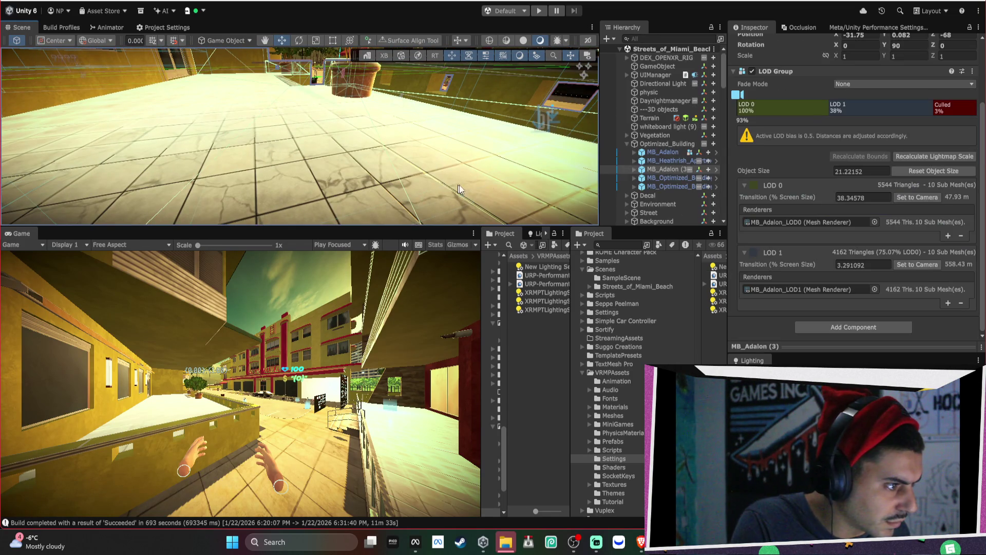
click(799, 292)
click(664, 194)
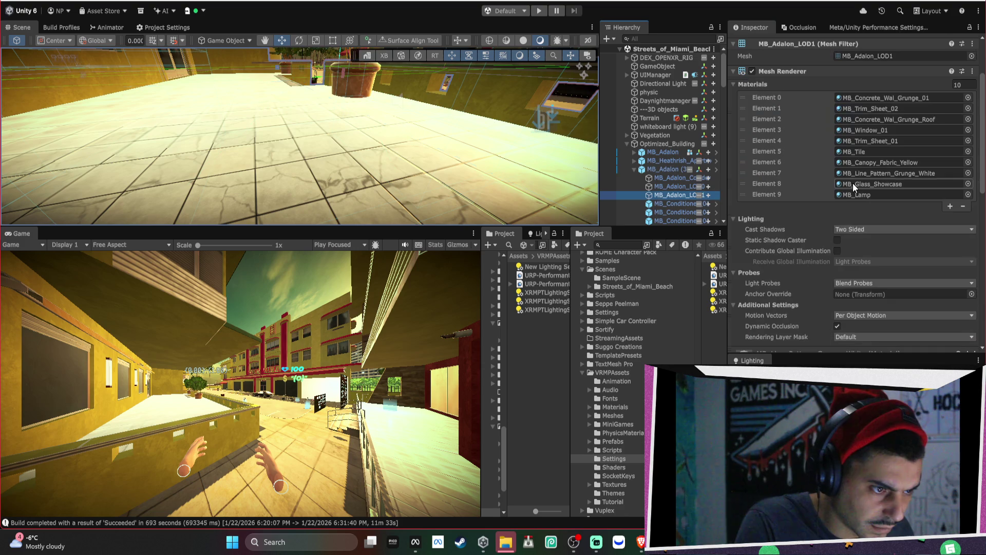
double_click(862, 152)
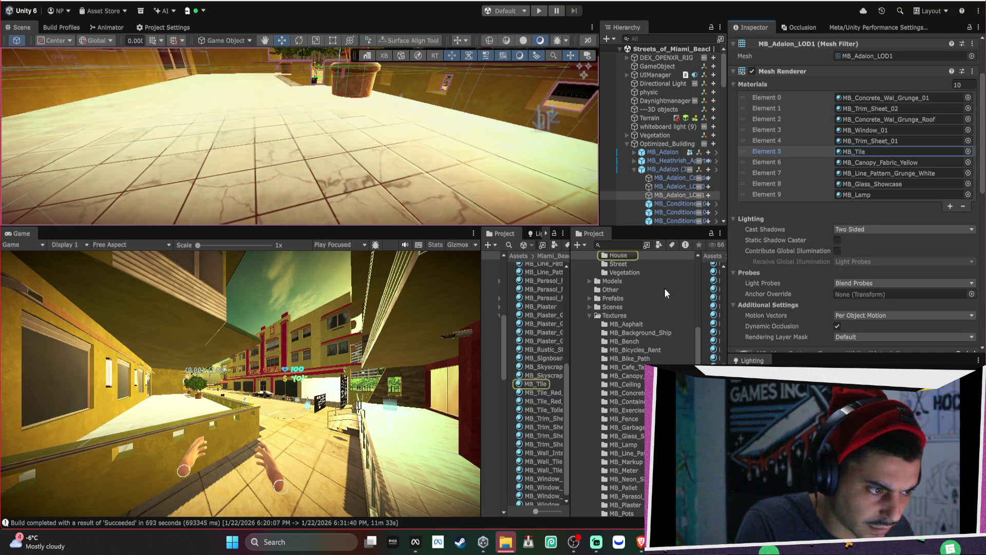
scroll(873, 177, down, 1)
scroll(904, 134, up, 1)
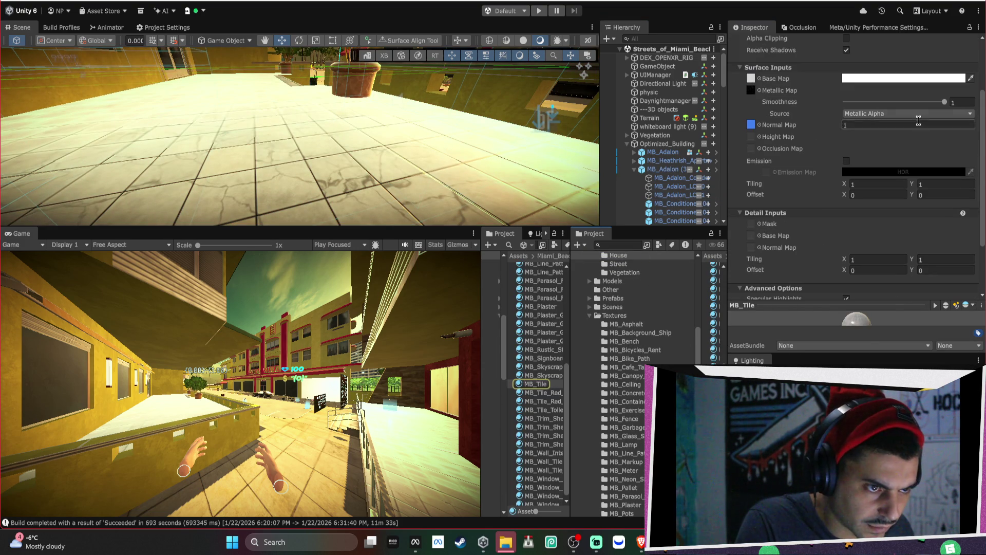
mouse_move(932, 101)
mouse_down()
mouse_move(796, 119)
mouse_move(892, 121)
mouse_move(824, 128)
mouse_up()
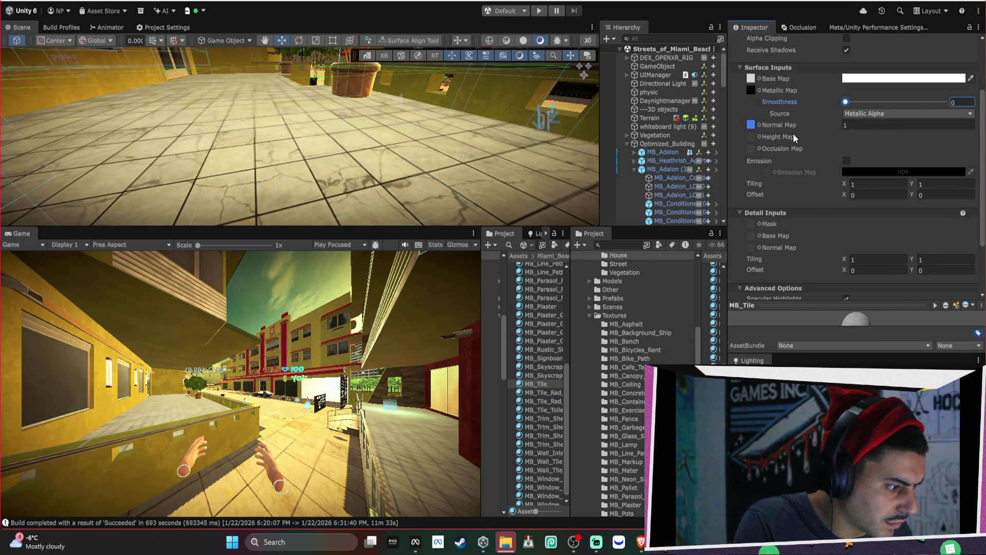
mouse_move(794, 134)
mouse_down()
mouse_move(874, 135)
mouse_move(854, 131)
mouse_up()
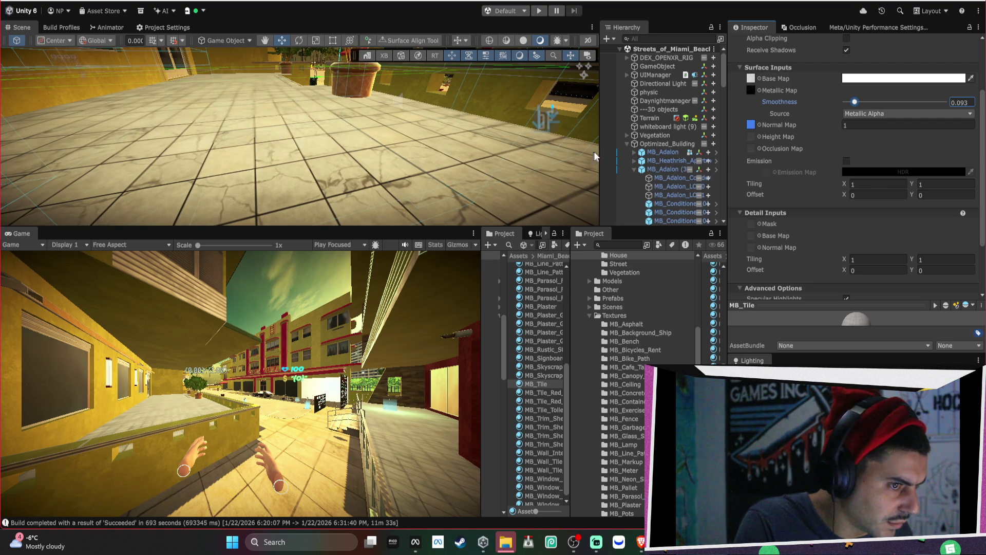
Step: Open the LOD0 mesh's MB_Concrete_Wal_Grunge_Roof material and inspect its smoothness
mouse_move(331, 166)
mouse_down()
mouse_move(356, 168)
mouse_move(307, 168)
mouse_up()
click(307, 168)
click(307, 167)
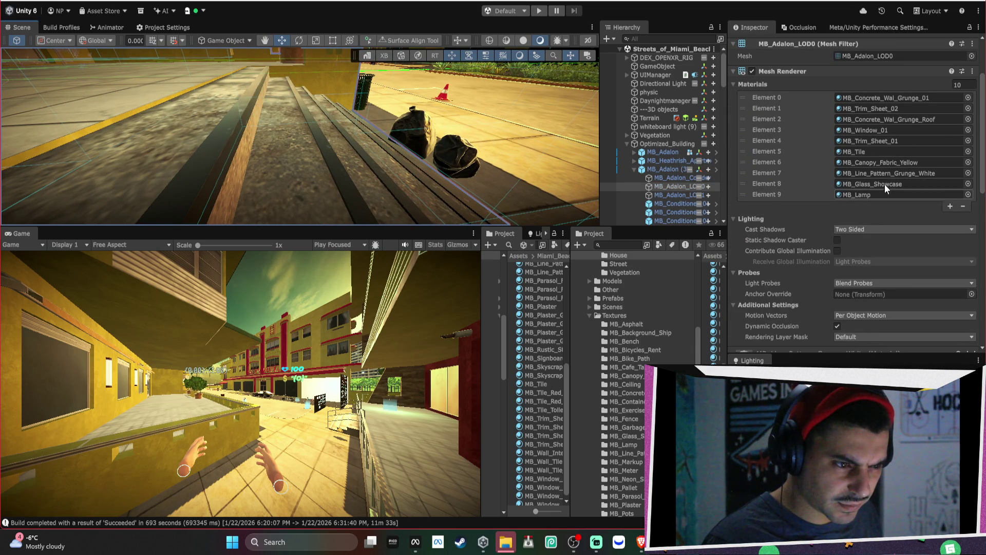
click(885, 119)
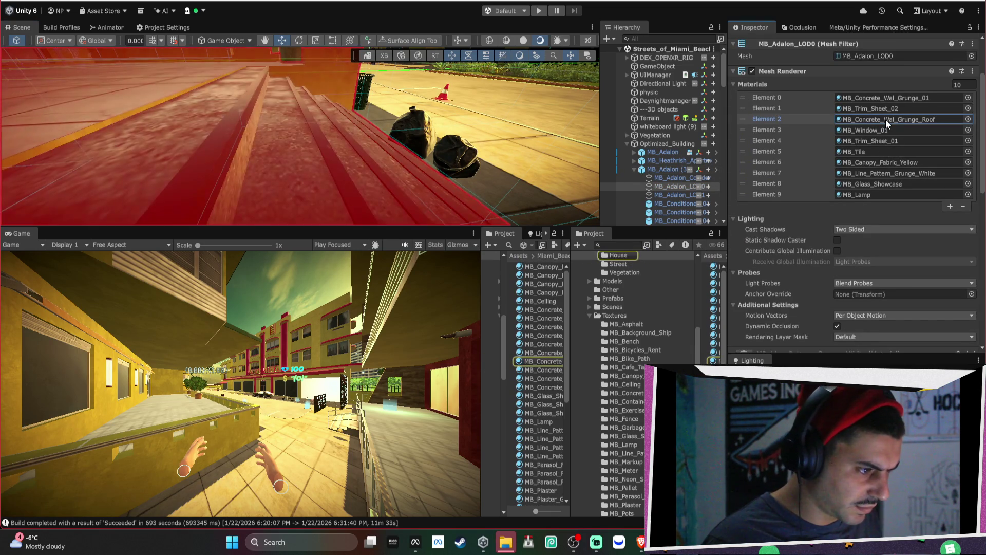
double_click(885, 120)
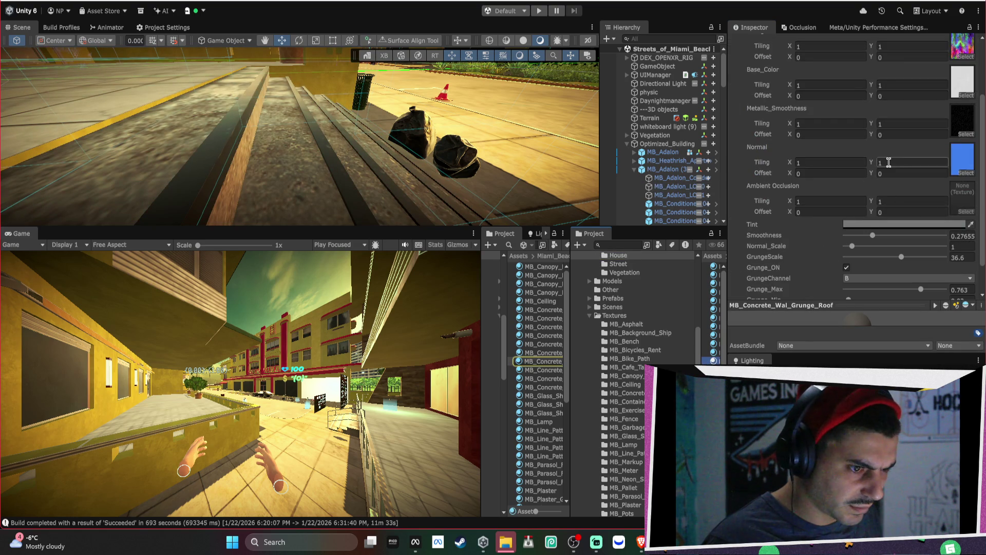
scroll(888, 162, up, 5)
scroll(877, 176, down, 6)
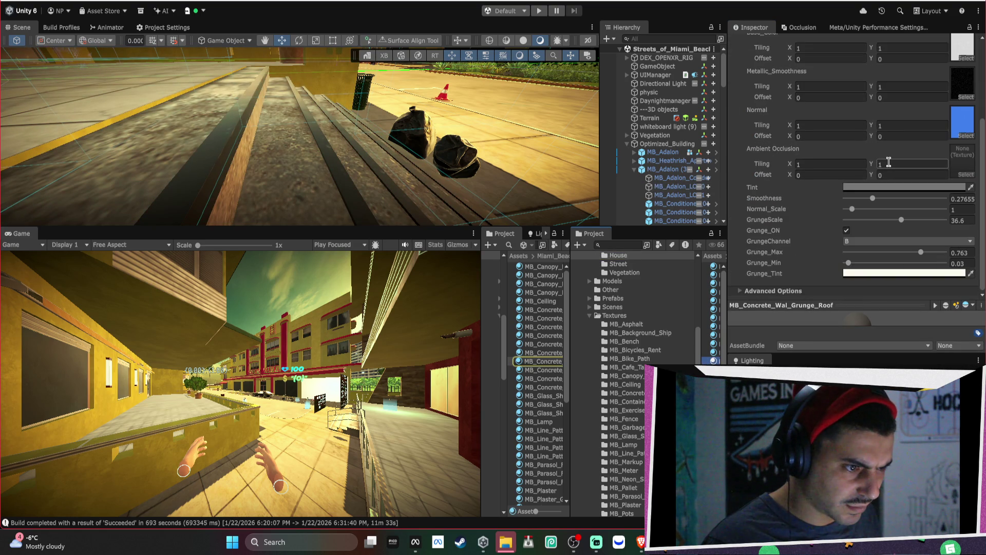
click(874, 199)
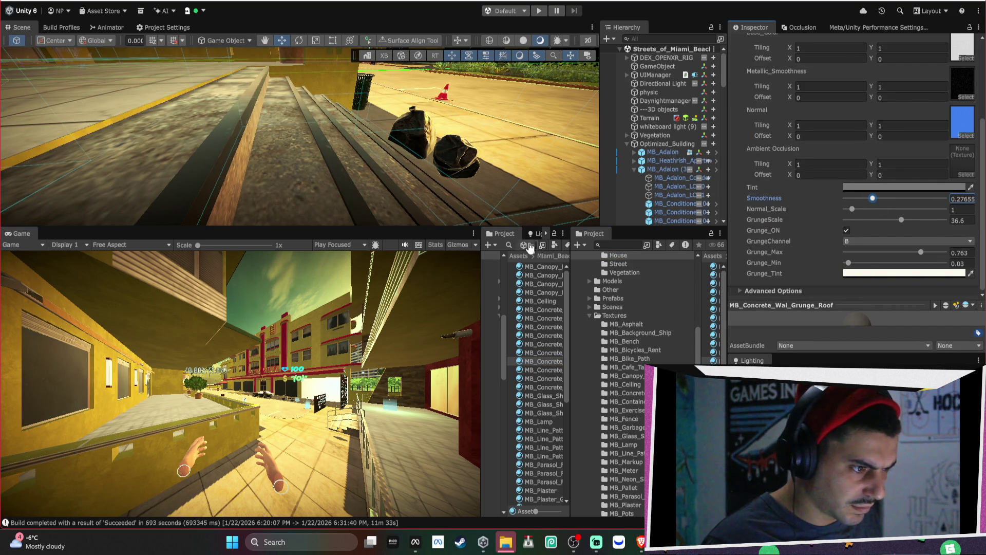
Step: Check the LOD0 material slots, open MB_Concrete_Wal_Grunge_01, then show the Android build profile
click(291, 184)
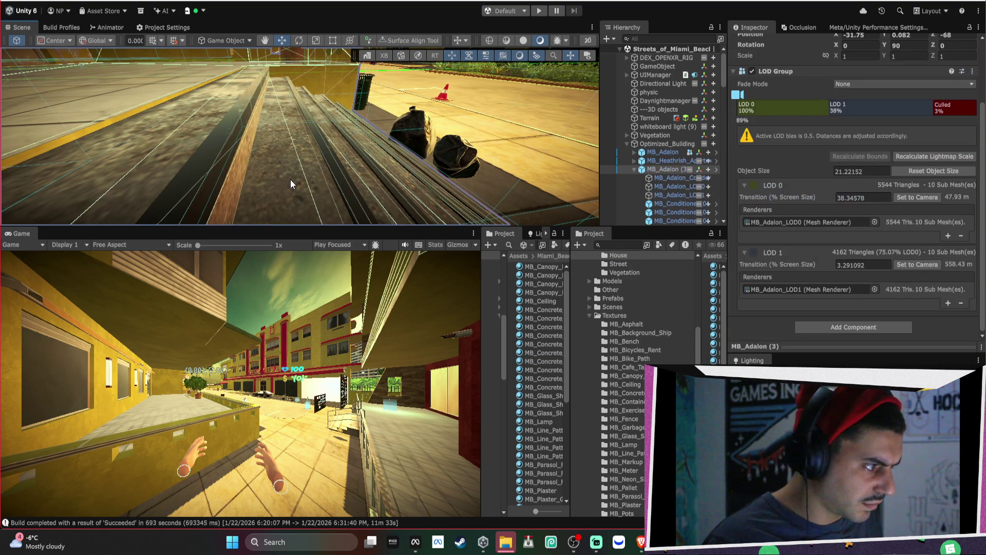
click(291, 179)
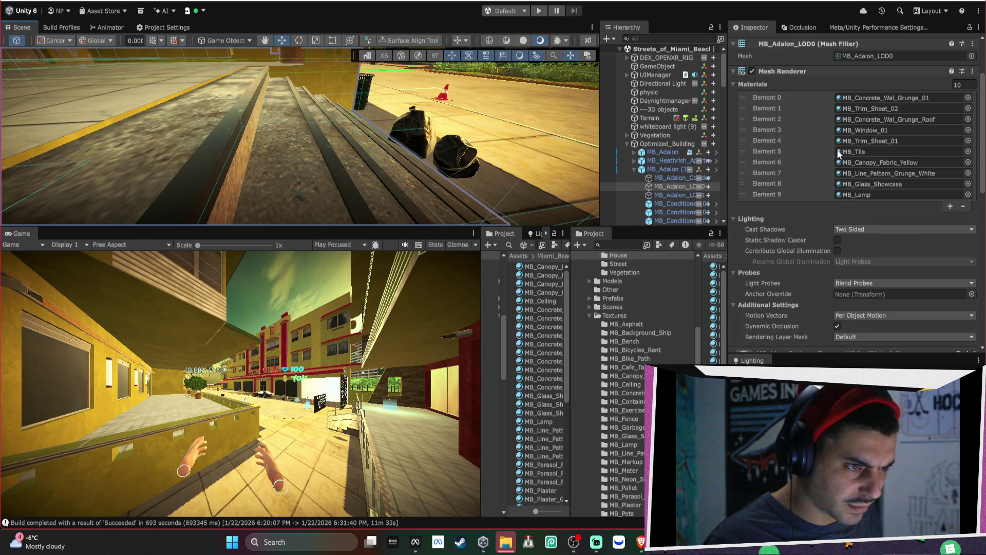
click(880, 174)
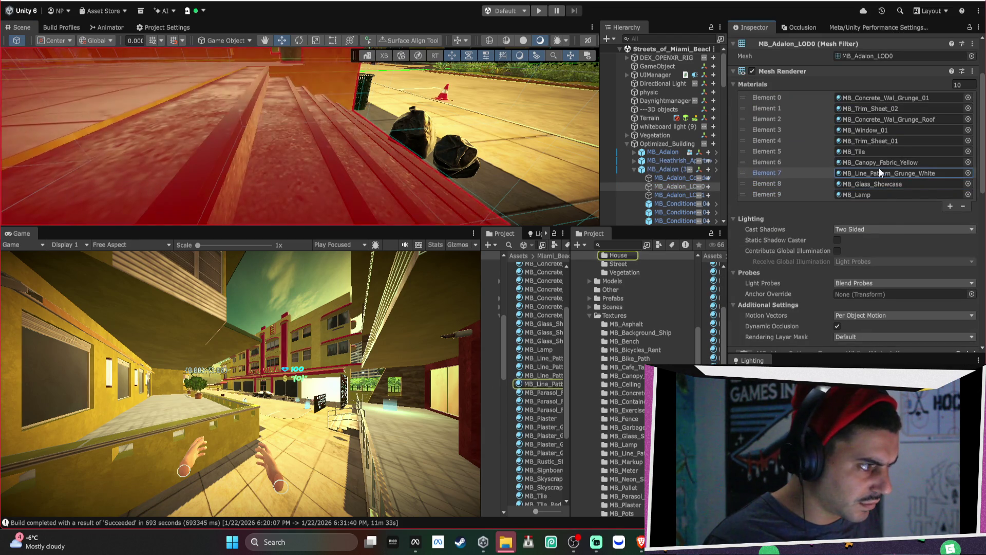
click(874, 150)
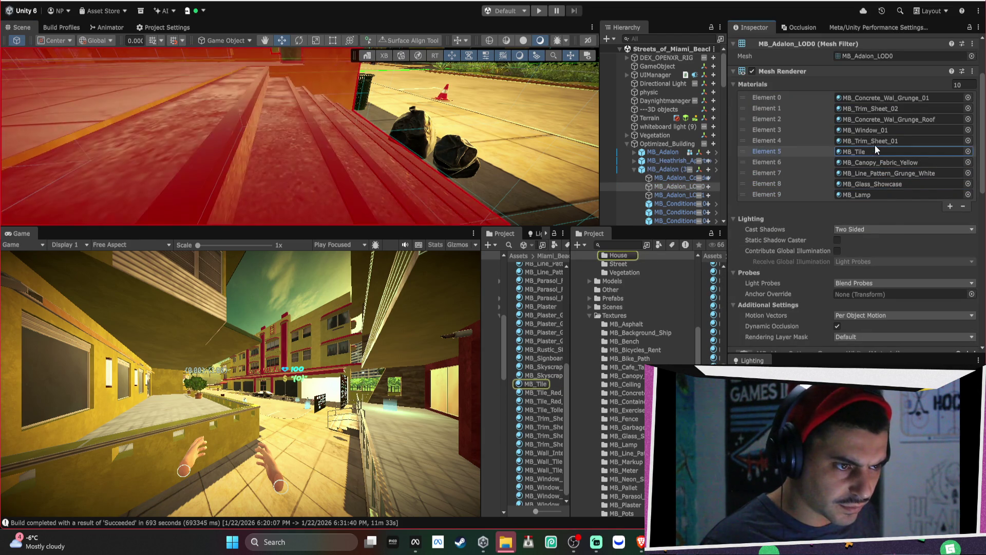
click(875, 141)
click(877, 131)
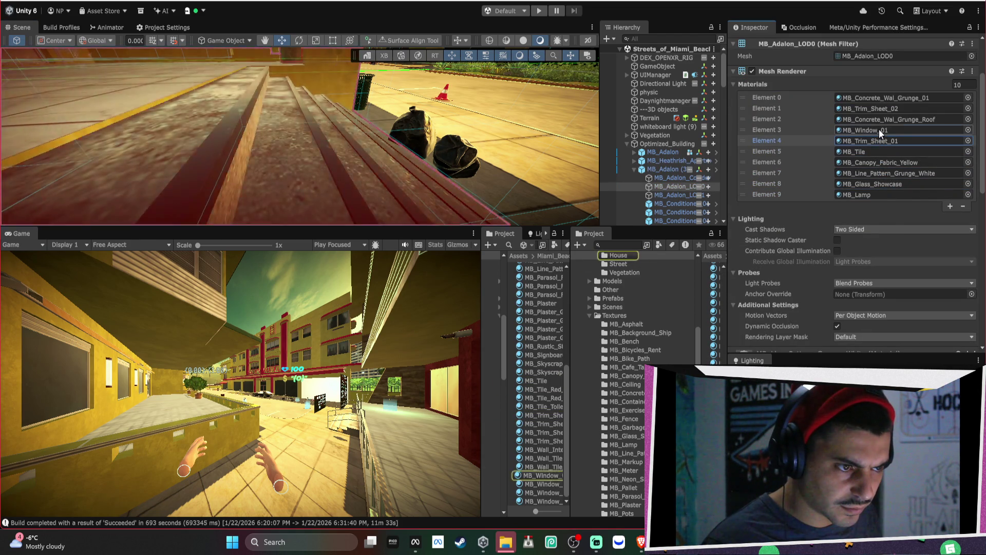
click(891, 97)
click(716, 309)
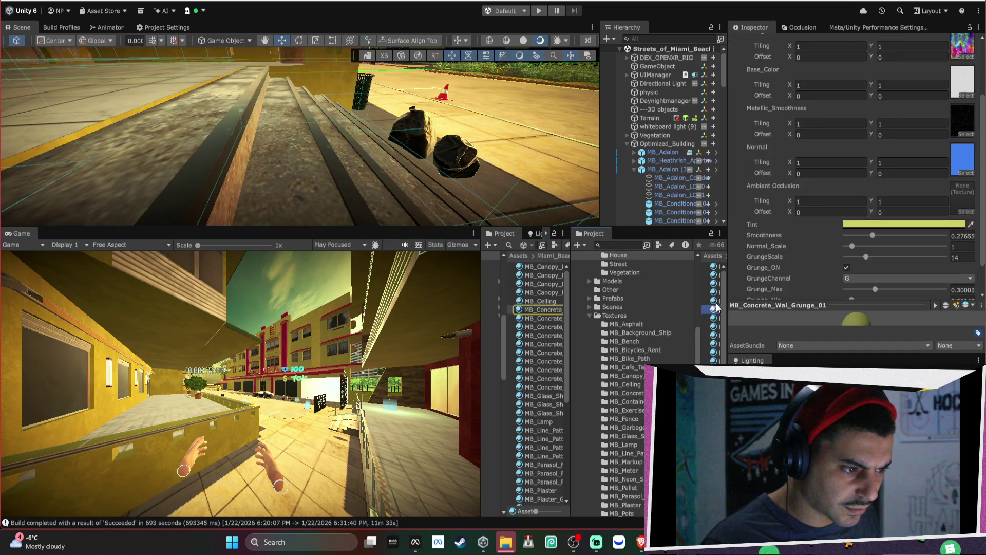
scroll(900, 114, down, 2)
drag(541, 163, 343, 130)
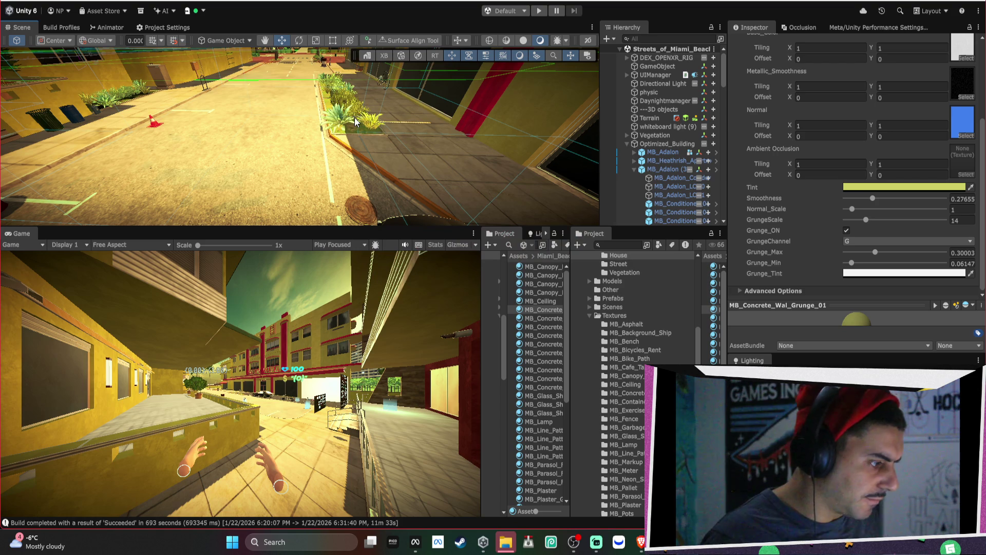
click(71, 28)
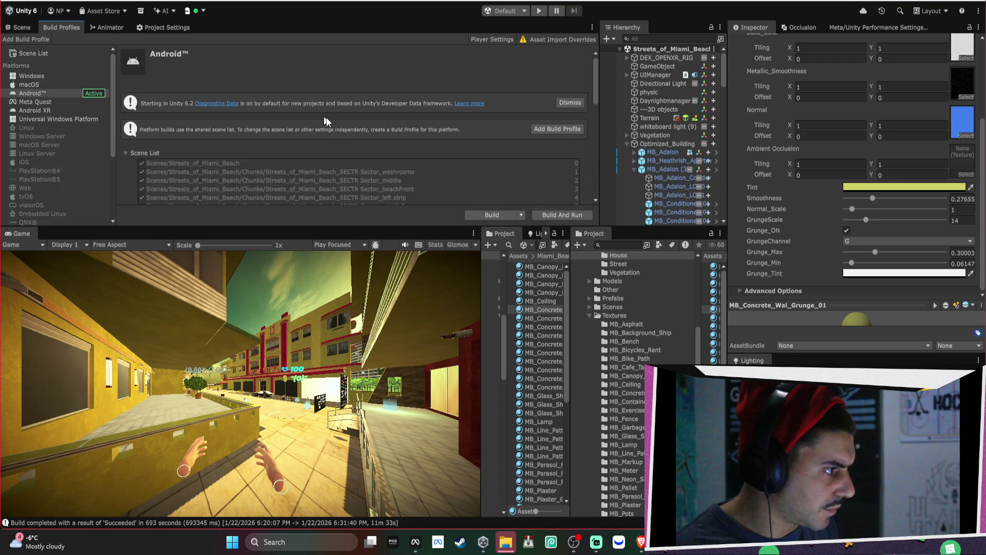
click(416, 542)
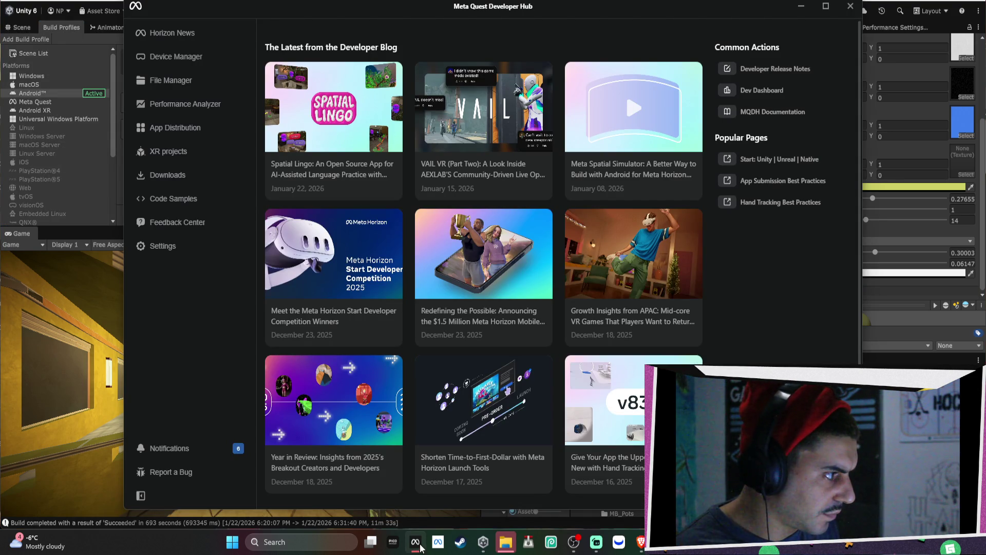
click(211, 124)
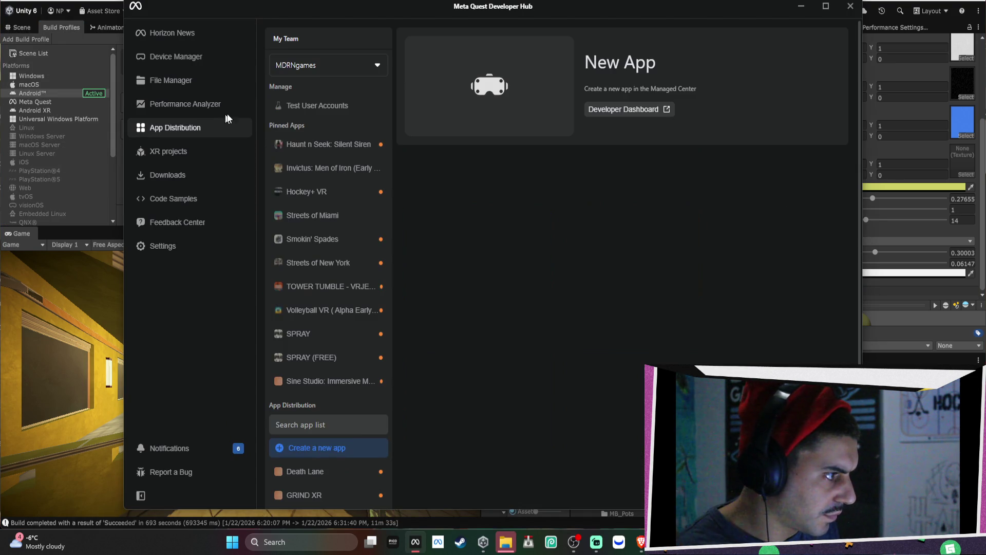
click(343, 215)
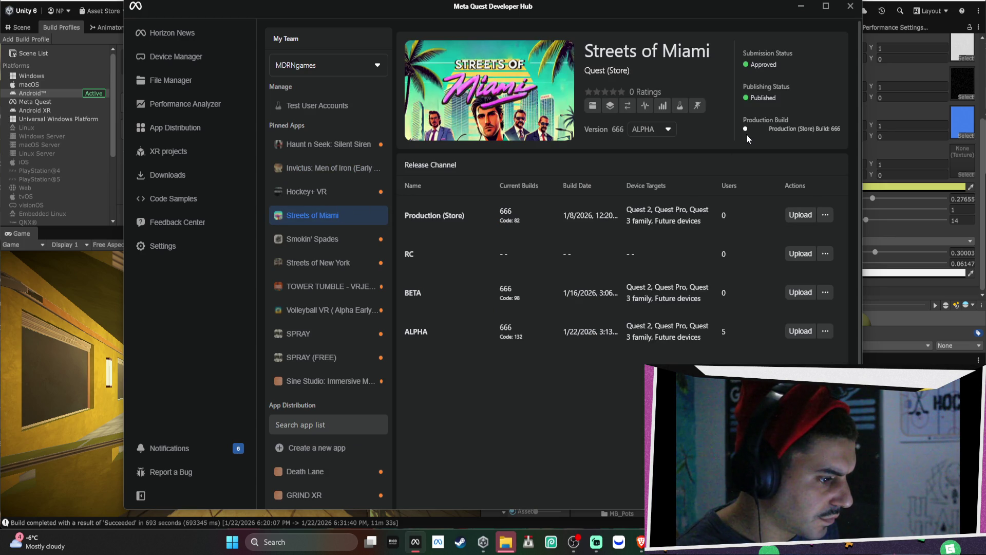
key(alt+Tab)
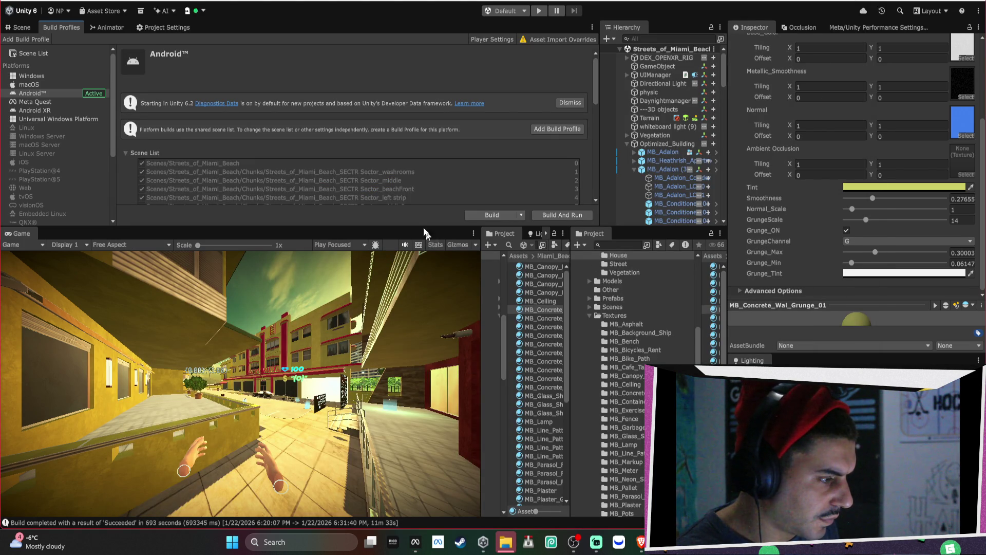
Step: Cancel the Android build's save dialog and open the SECTR Stream window
click(509, 217)
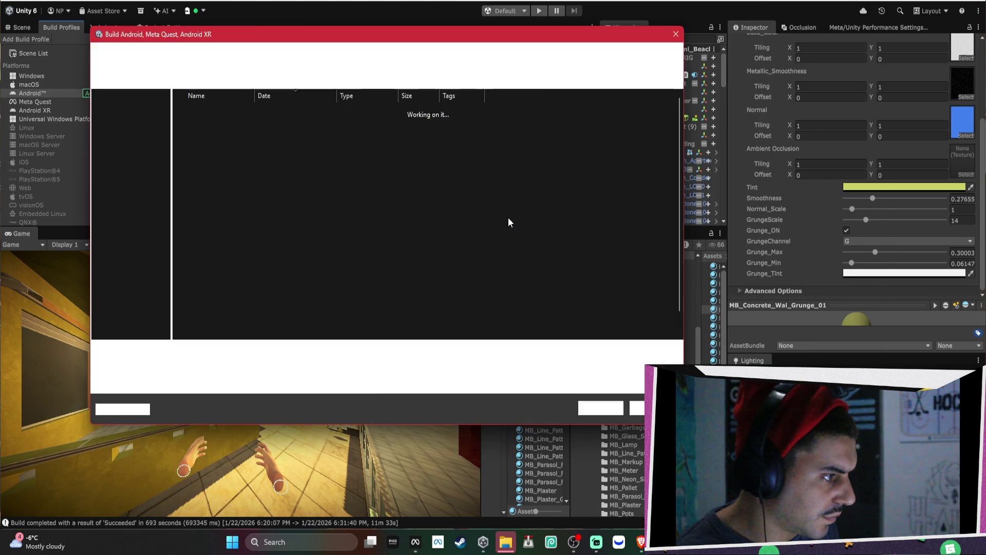
click(639, 408)
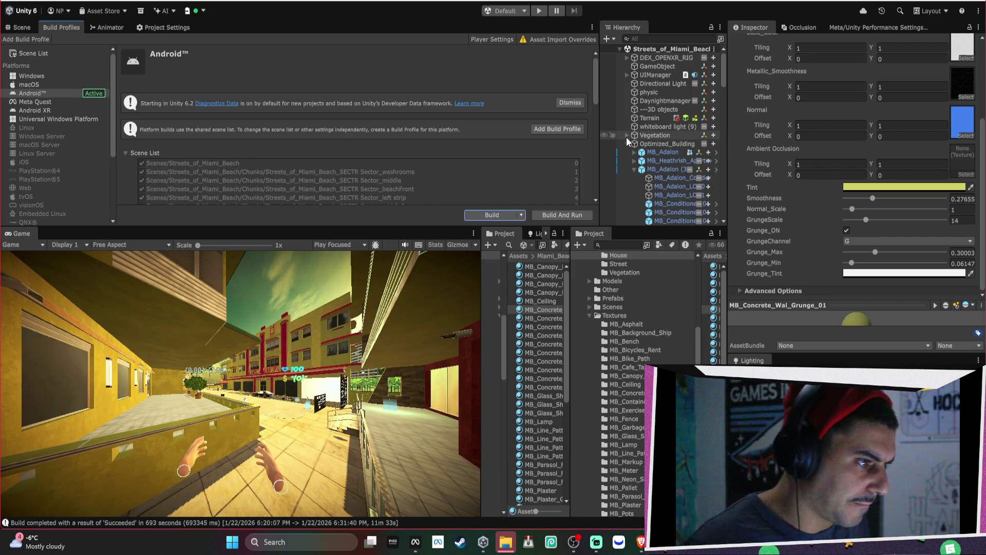
click(626, 144)
click(355, 0)
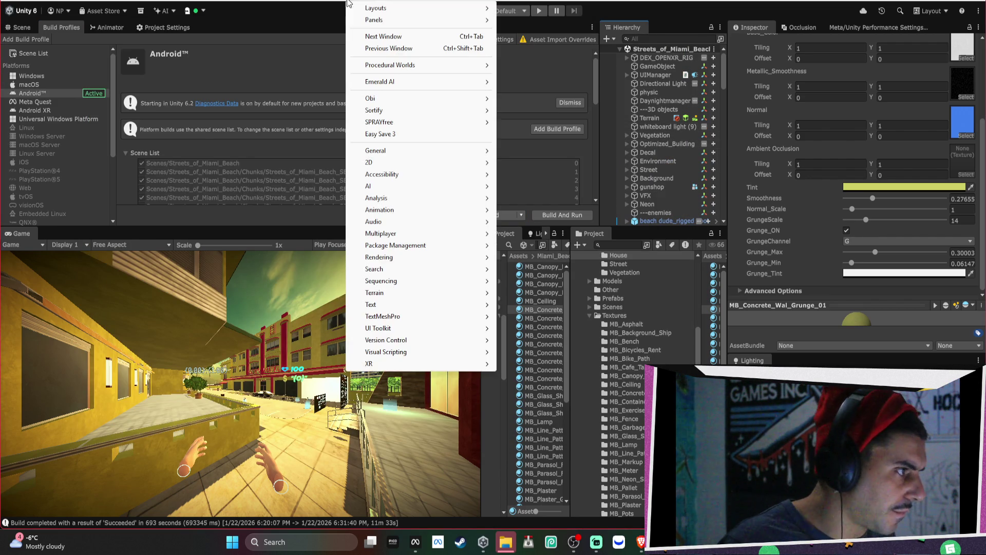
mouse_move(411, 234)
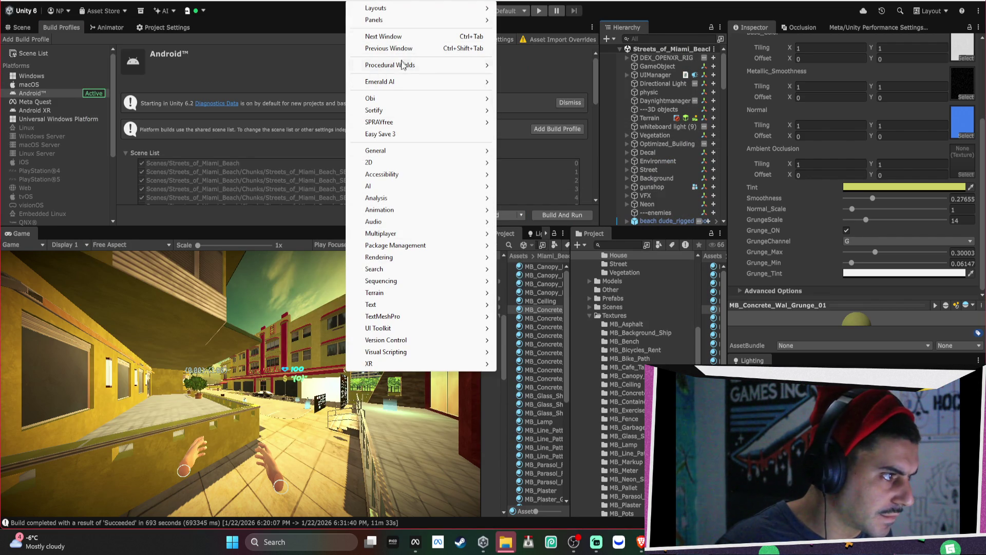
mouse_move(437, 65)
mouse_move(567, 66)
click(734, 77)
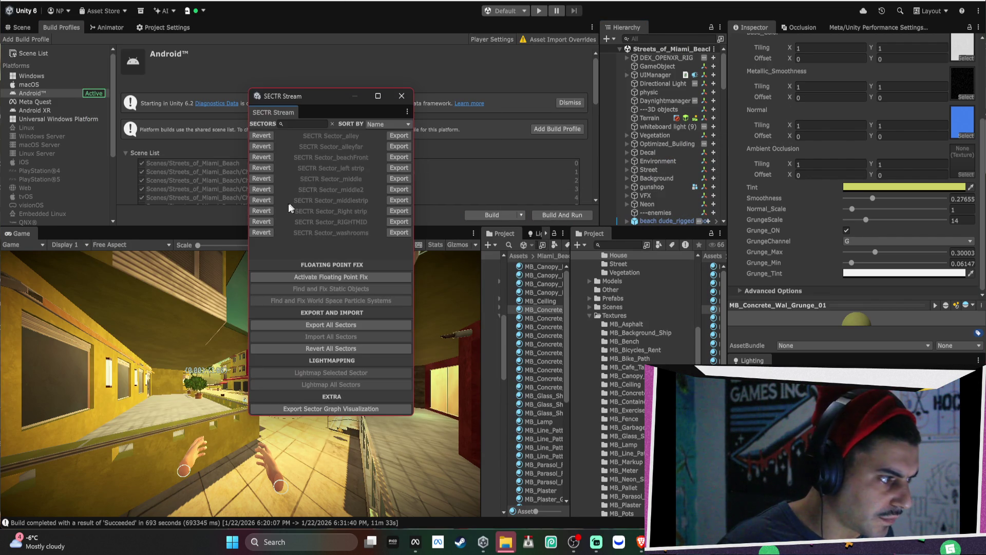
Step: Revert every sector, from Right strip through alley, and close the SECTR Stream window
click(270, 223)
click(269, 209)
click(265, 198)
click(264, 190)
click(264, 178)
click(268, 165)
click(262, 156)
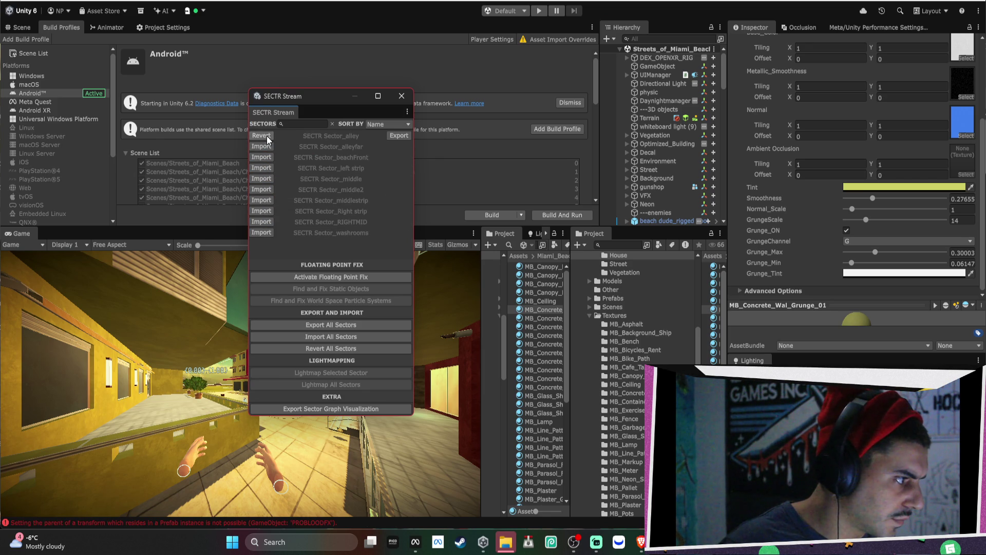
click(266, 136)
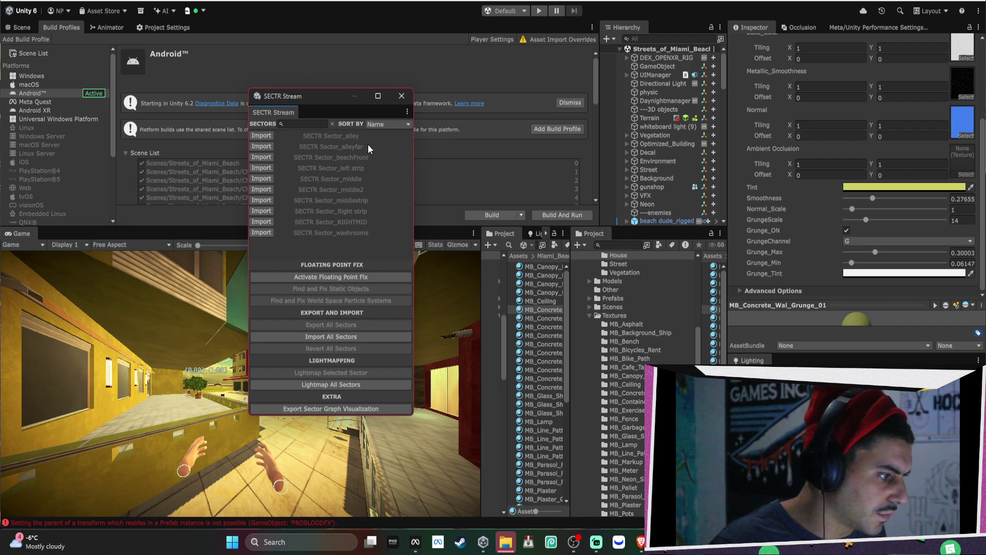
click(401, 97)
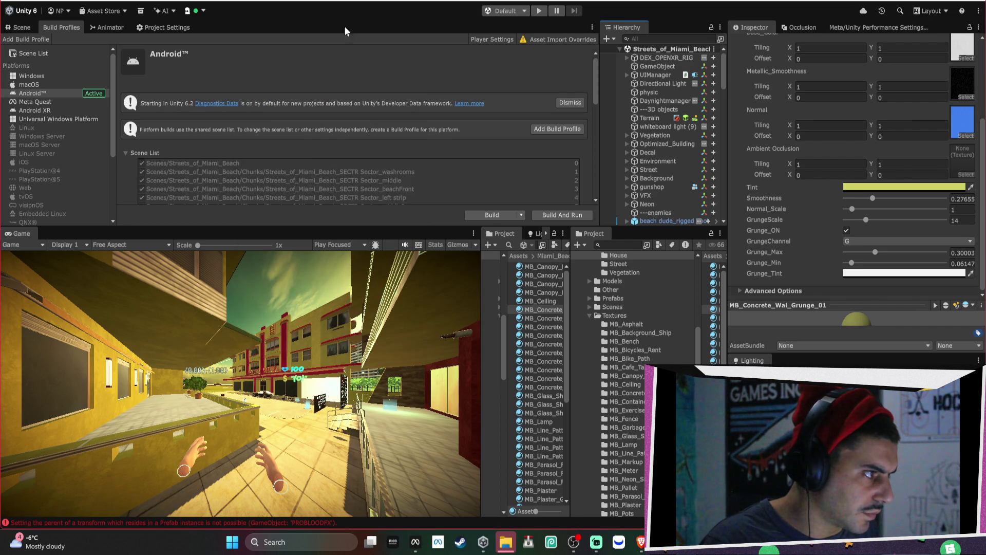
click(362, 1)
Step: Reopen the SECTR Stream window via Window > Procedural Worlds > SECTR
mouse_move(407, 66)
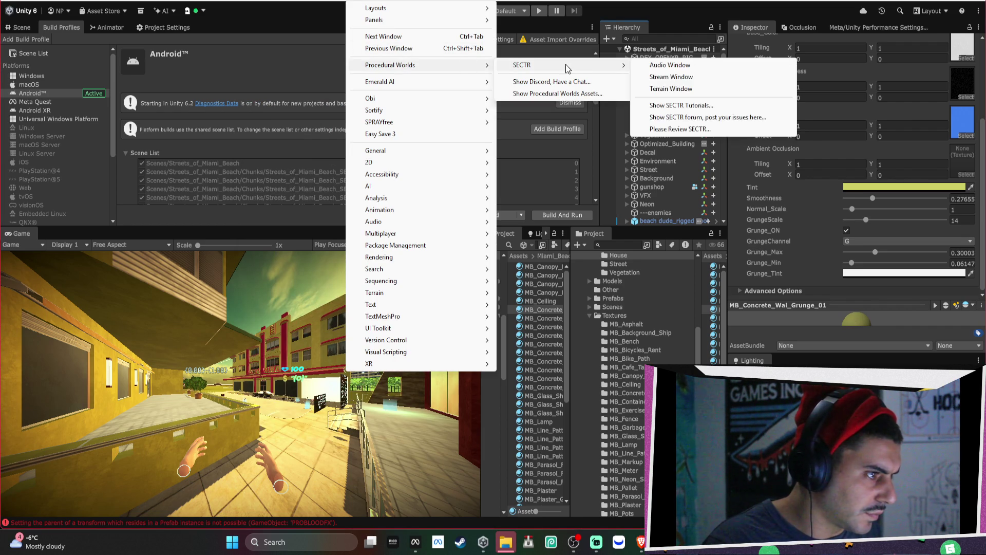
mouse_move(622, 65)
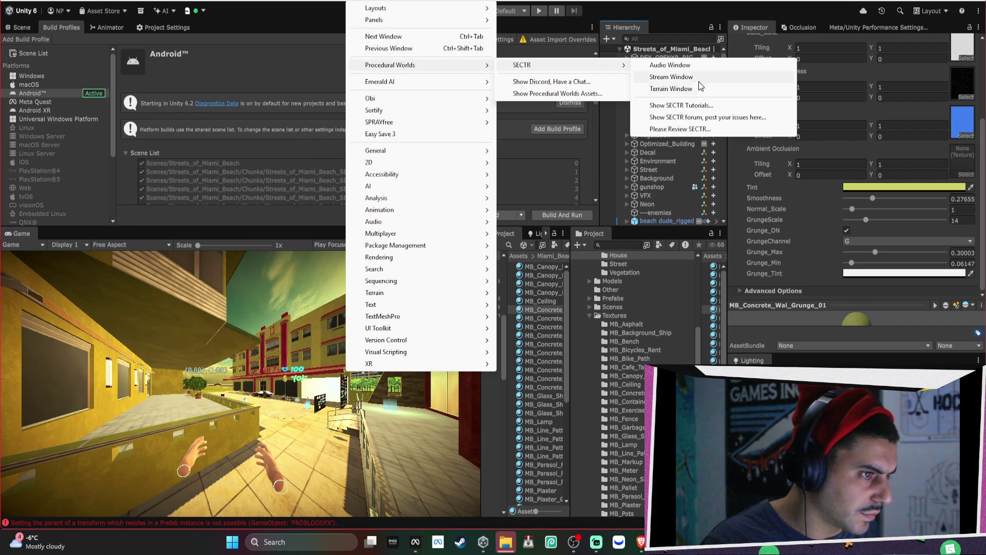
click(699, 78)
scroll(888, 105, up, 4)
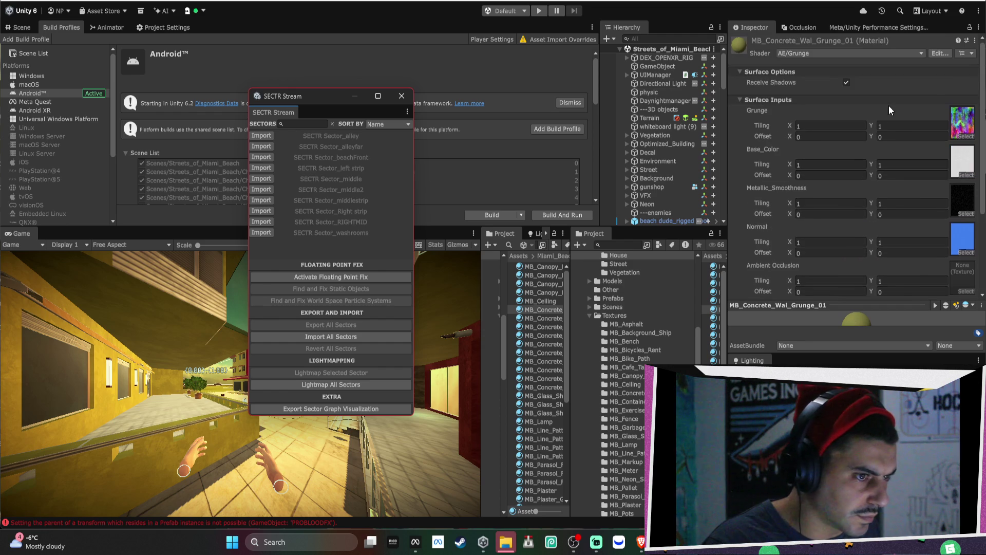
Step: Enlarge the Lighting panel to show Shadowmask mode and the Progressive GPU lightmapper
drag(835, 359, 808, 110)
scroll(864, 201, down, 3)
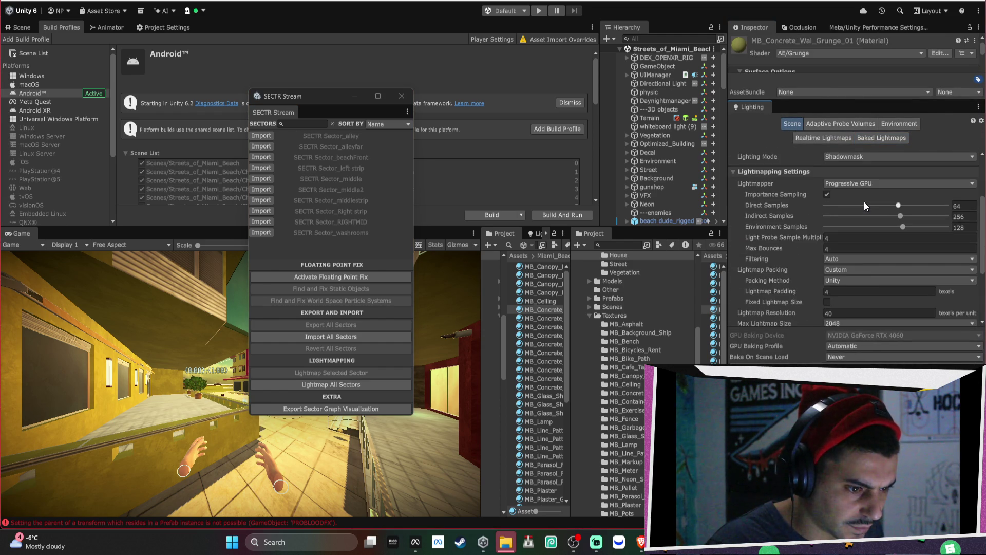
scroll(864, 205, down, 3)
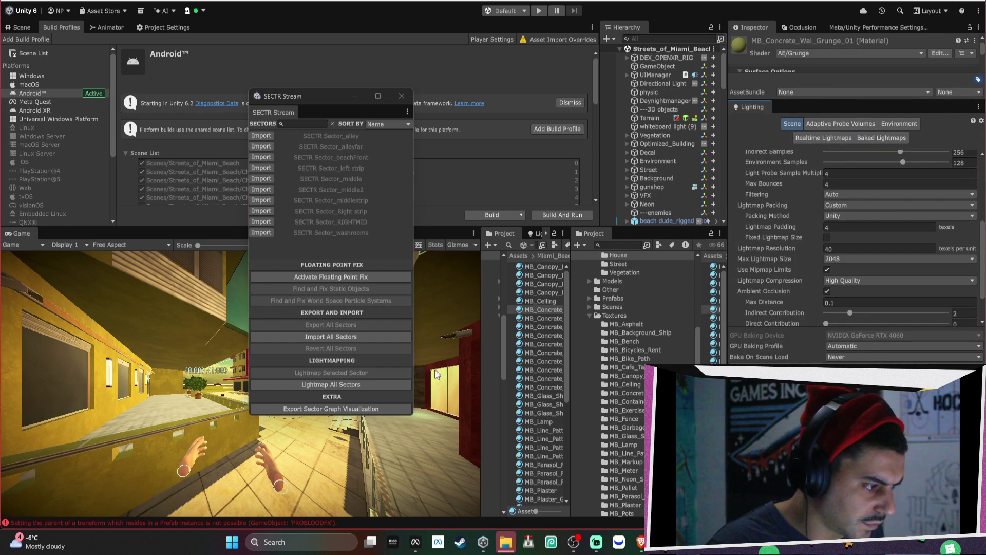
Step: Build the Android APK, saving it over and replacing the existing file
click(399, 96)
click(493, 215)
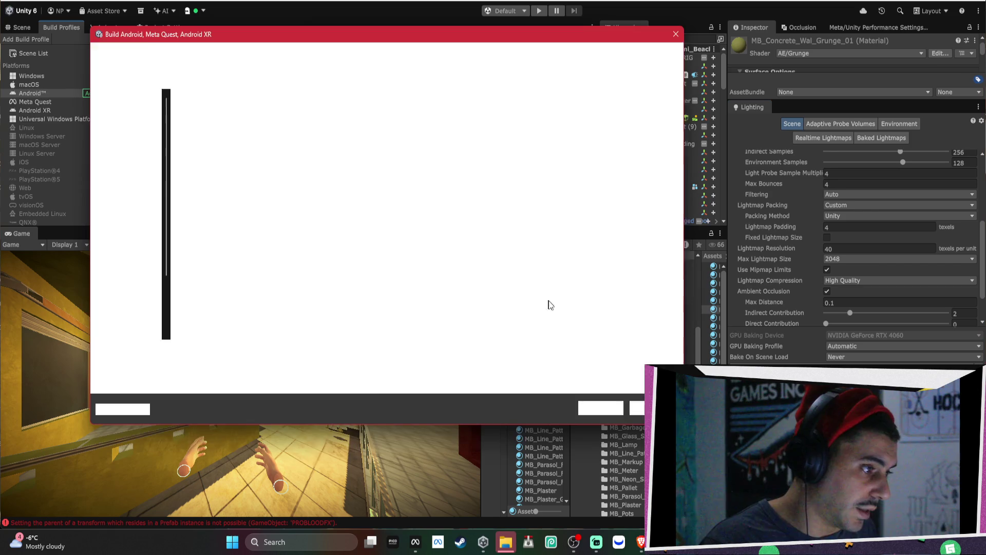
click(601, 408)
click(533, 255)
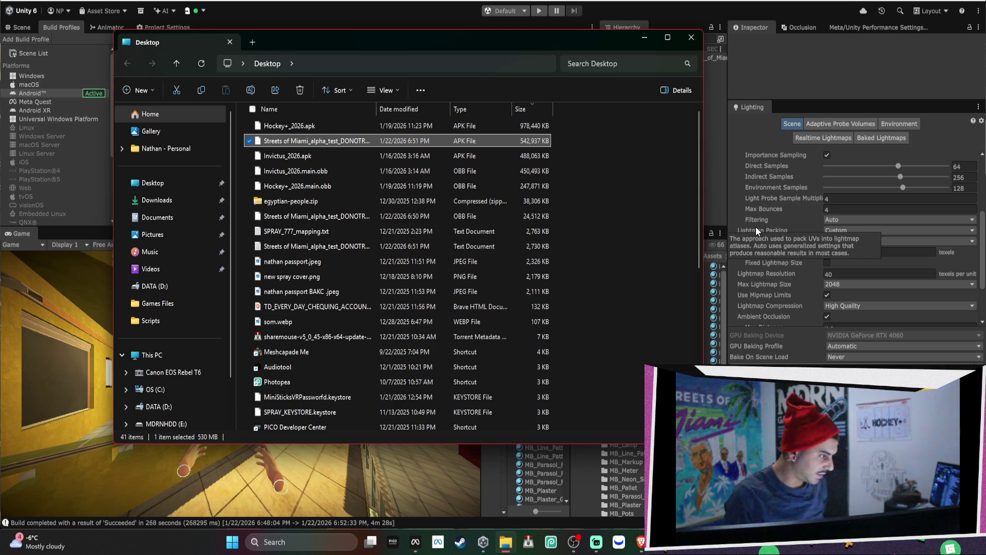
Step: Upload the new APK to the ALPHA channel in Meta Quest Developer Hub
click(416, 537)
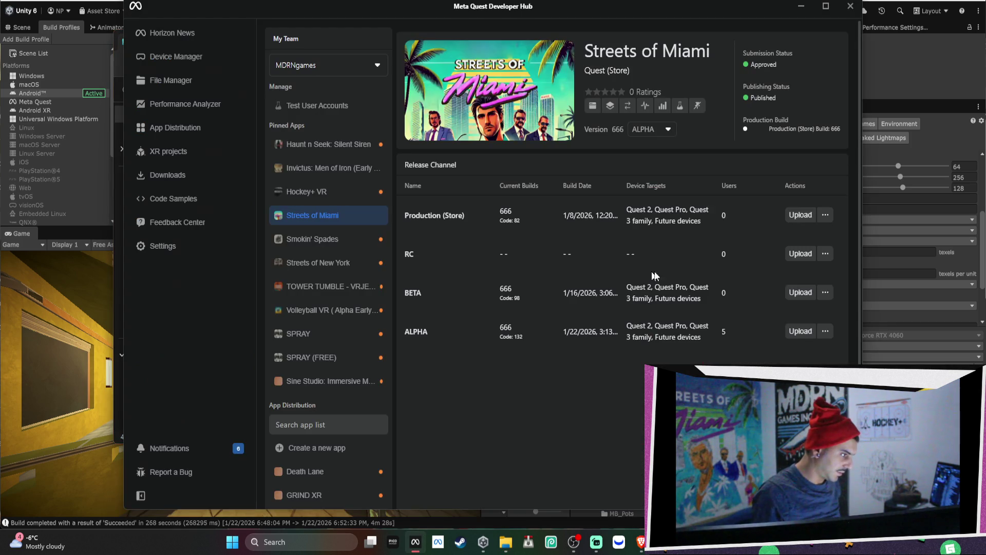
click(793, 331)
click(609, 435)
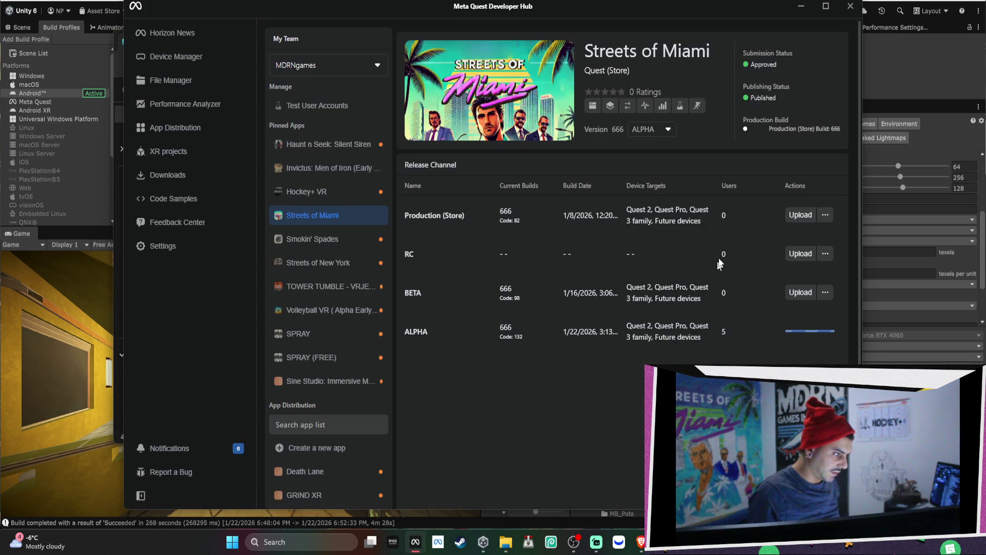
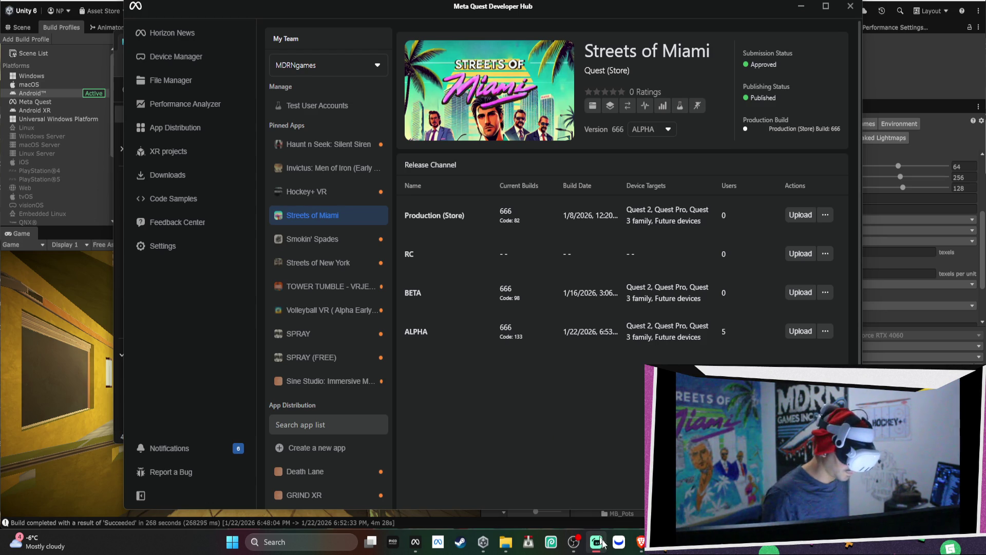
Step: Load the oculus.com/casting page in a new Brave tab and start logging in
mouse_move(640, 542)
mouse_move(657, 488)
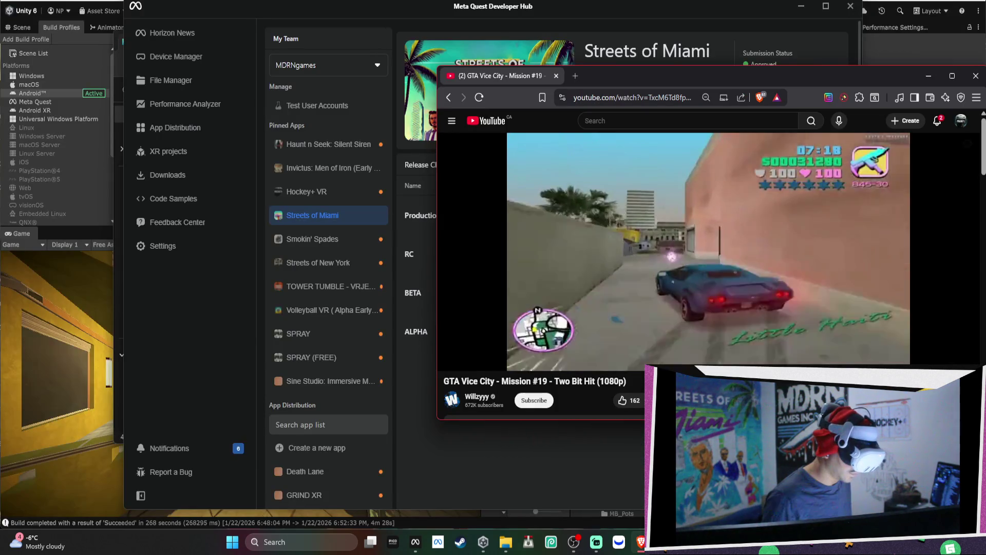
click(599, 165)
click(575, 76)
text(oculu\=)
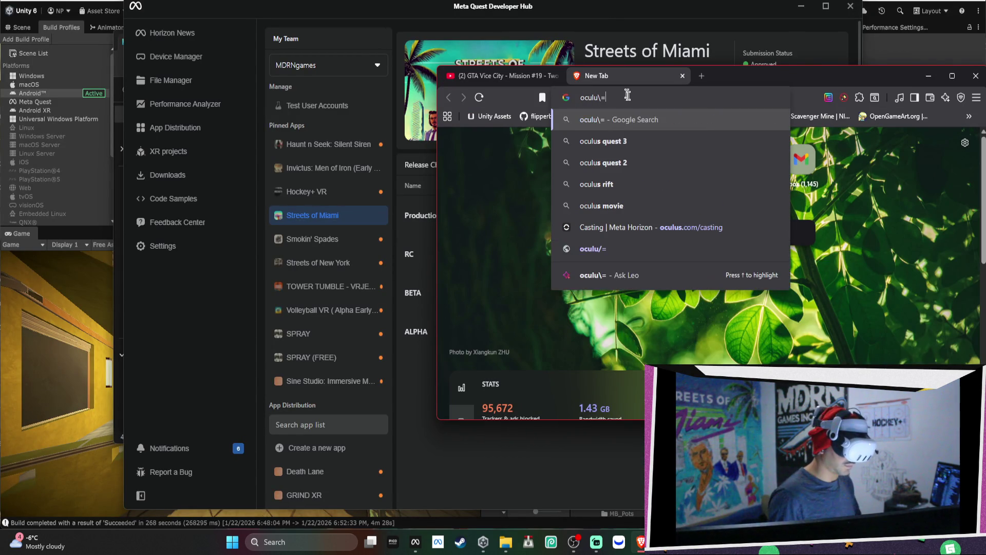
key(BackSpace)
key(Down)
key(Return)
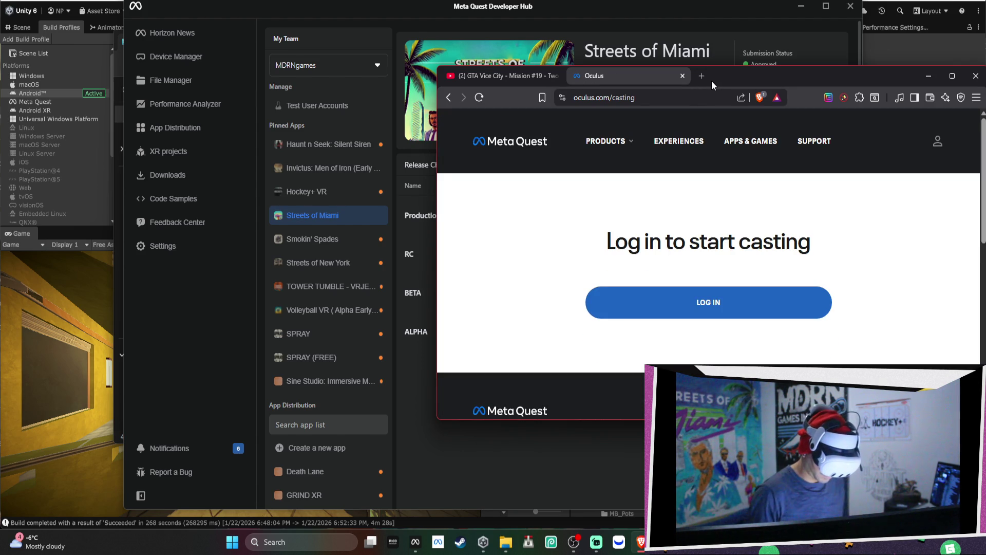
click(708, 303)
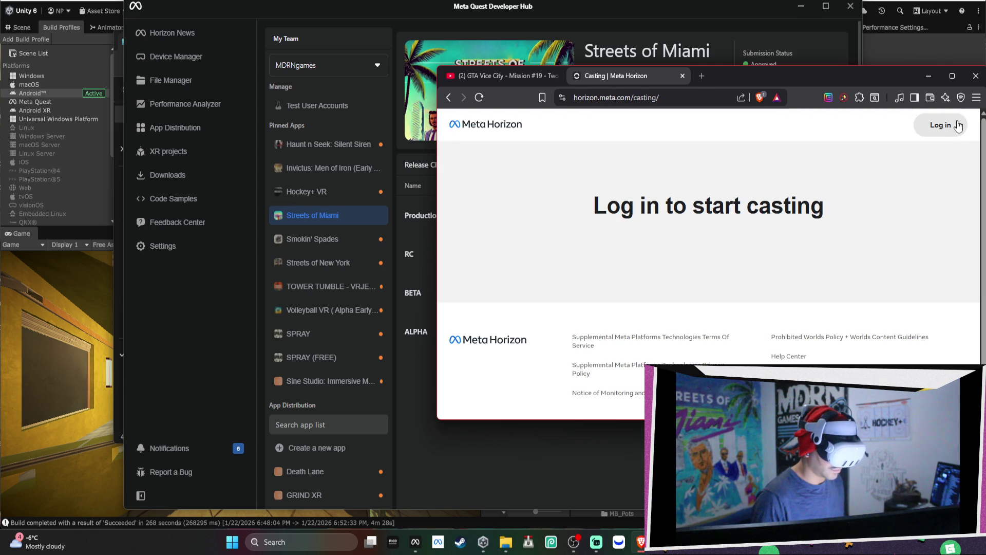
Step: Log in on the Meta Horizon casting page and view the headset cast full screen
click(940, 124)
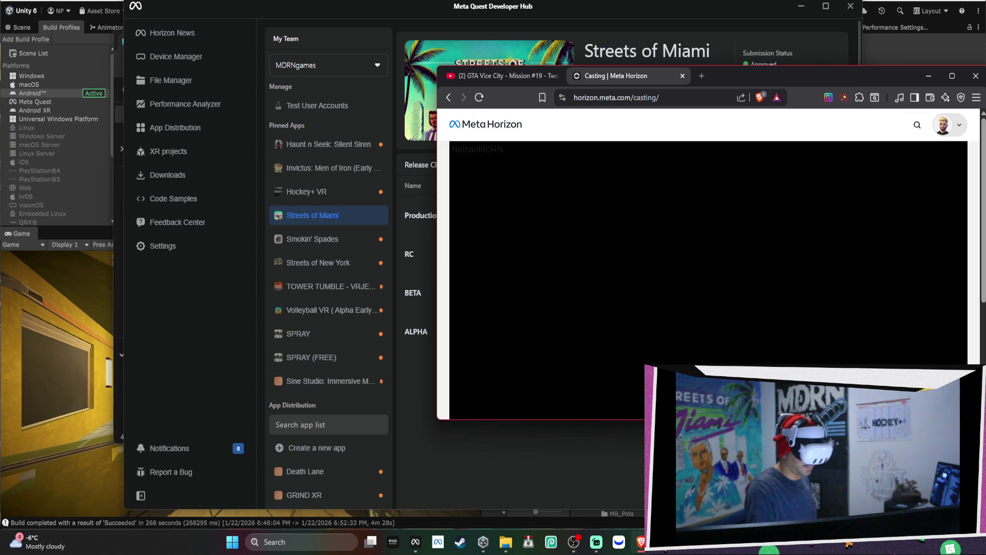
click(940, 325)
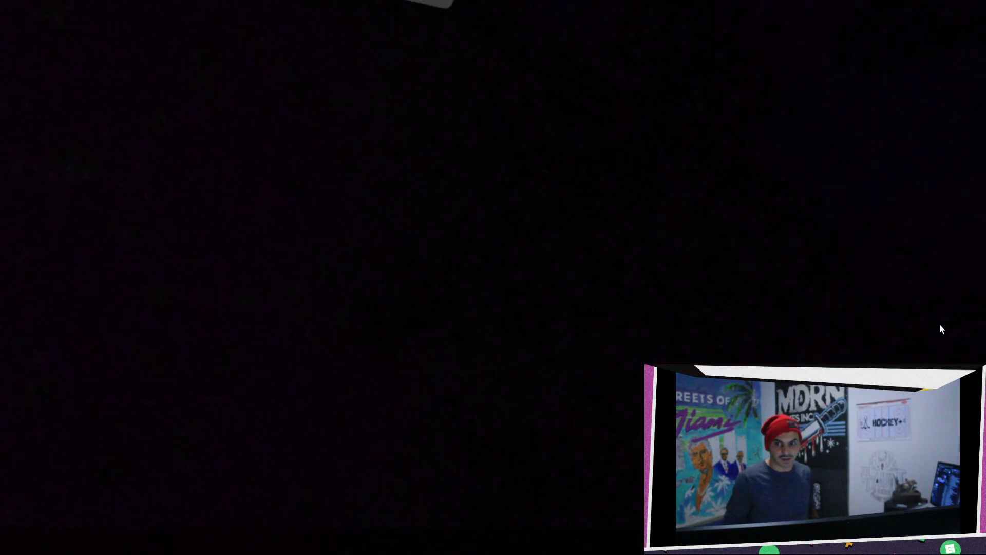
Step: Exit the full-screen cast view and minimize Meta Quest Developer Hub
key(Escape)
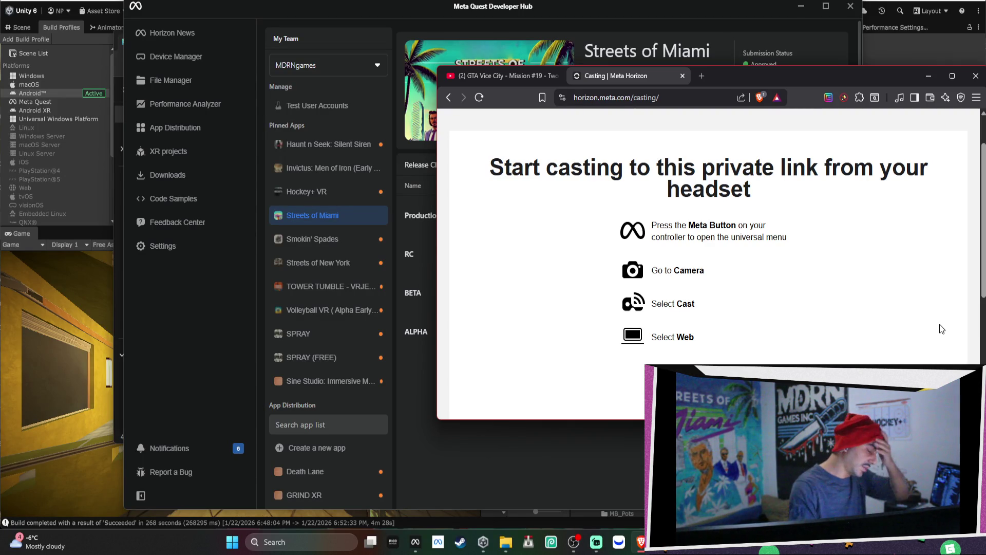
click(800, 7)
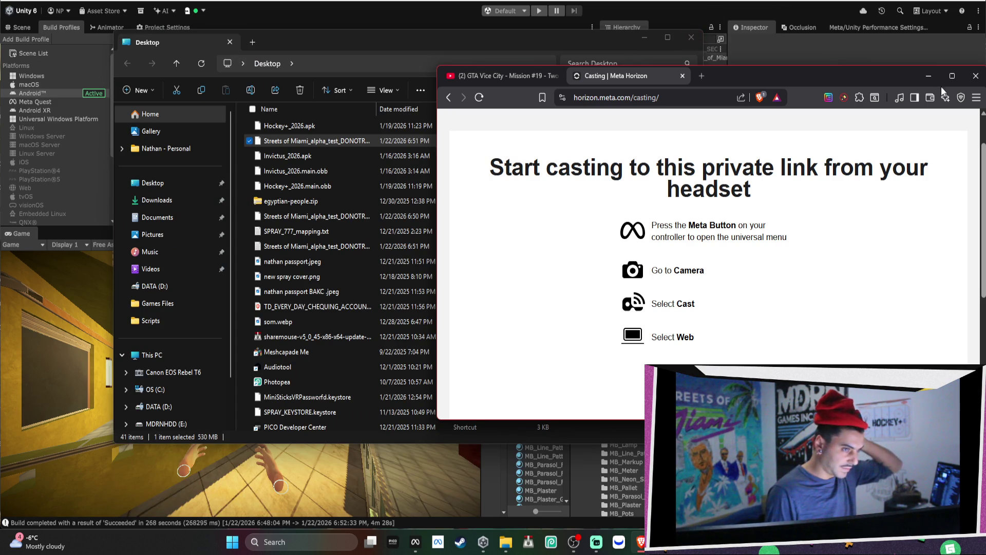
Step: Minimize the Brave casting window and close the File Explorer Desktop folder
click(928, 77)
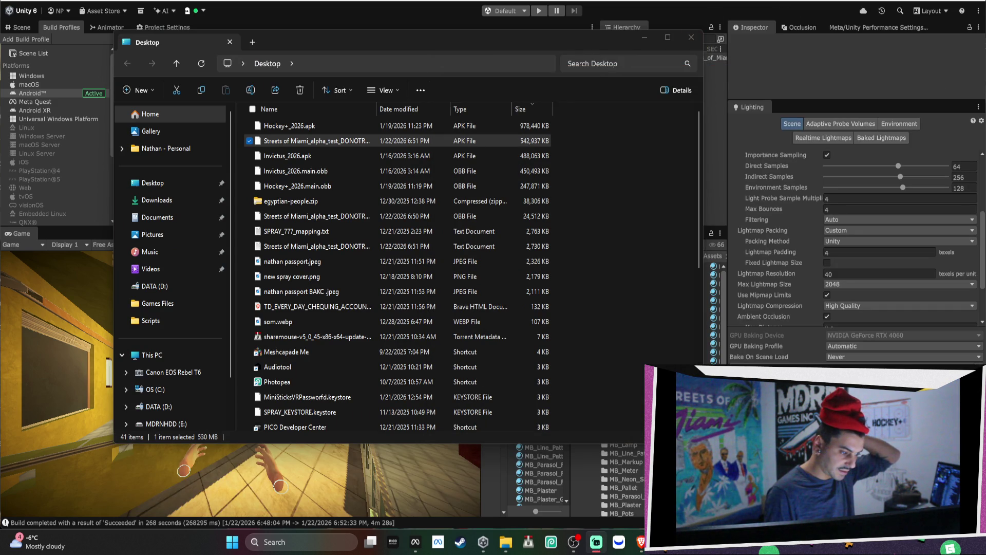
click(691, 37)
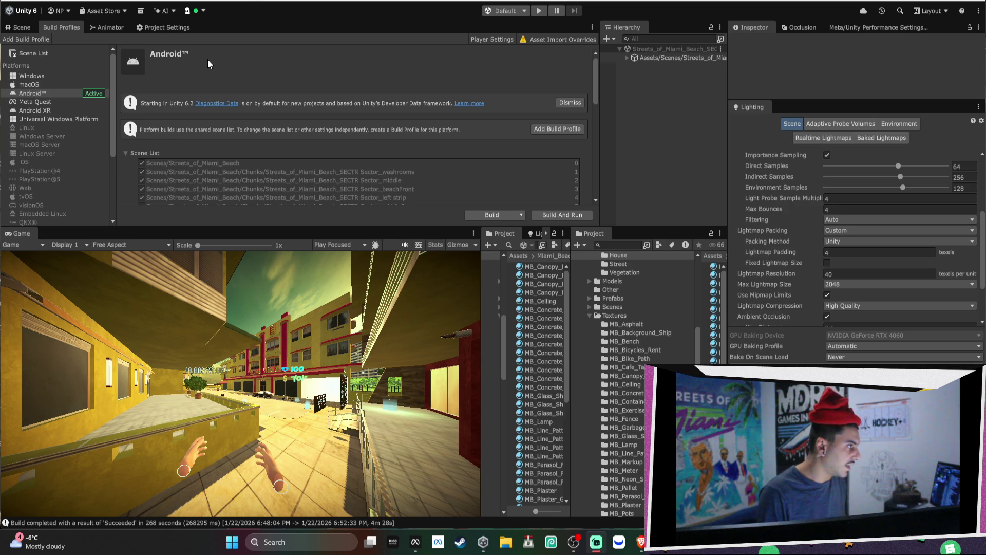
Step: Run Fix URP Assets for Oculus Fork to downgrade the URP asset versions
click(245, 1)
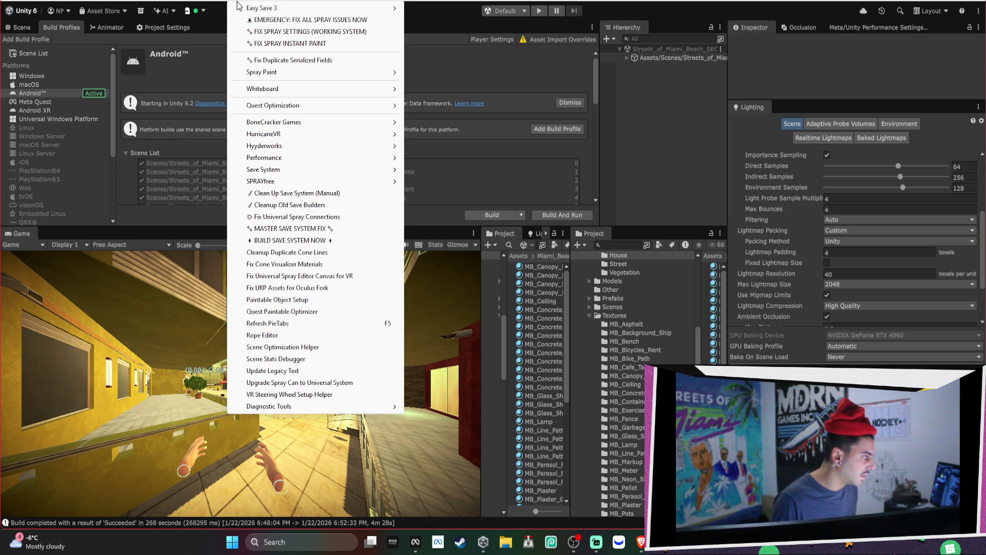
mouse_move(288, 148)
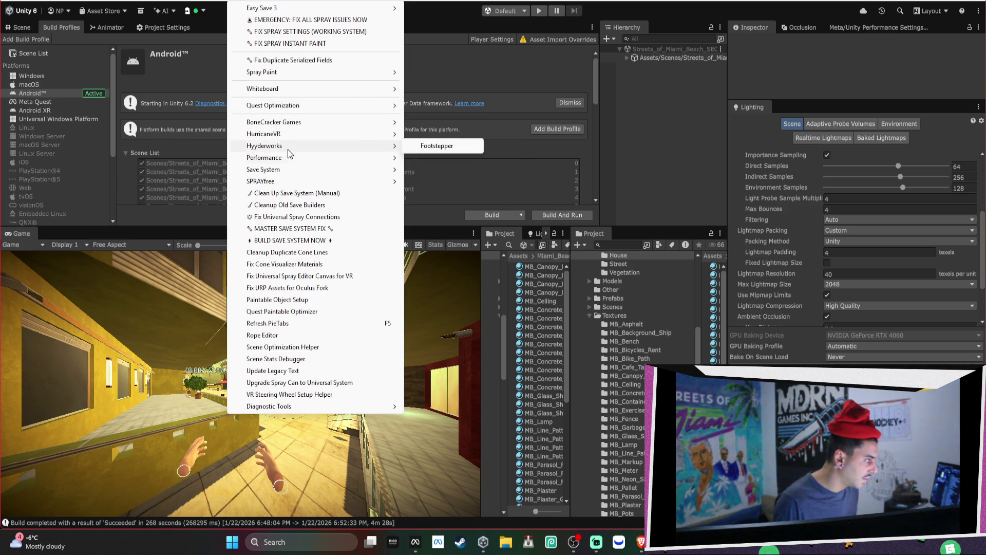
click(307, 288)
click(355, 312)
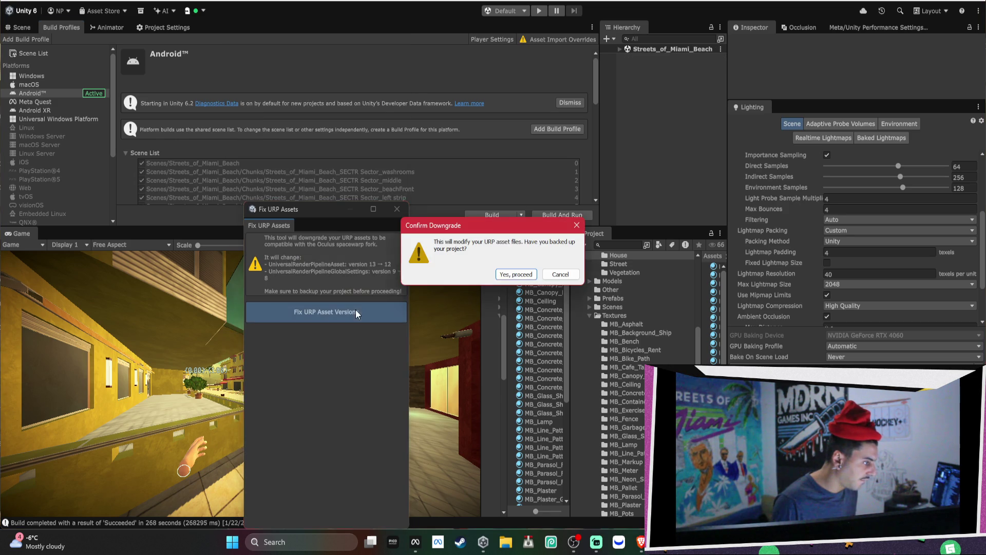
click(513, 276)
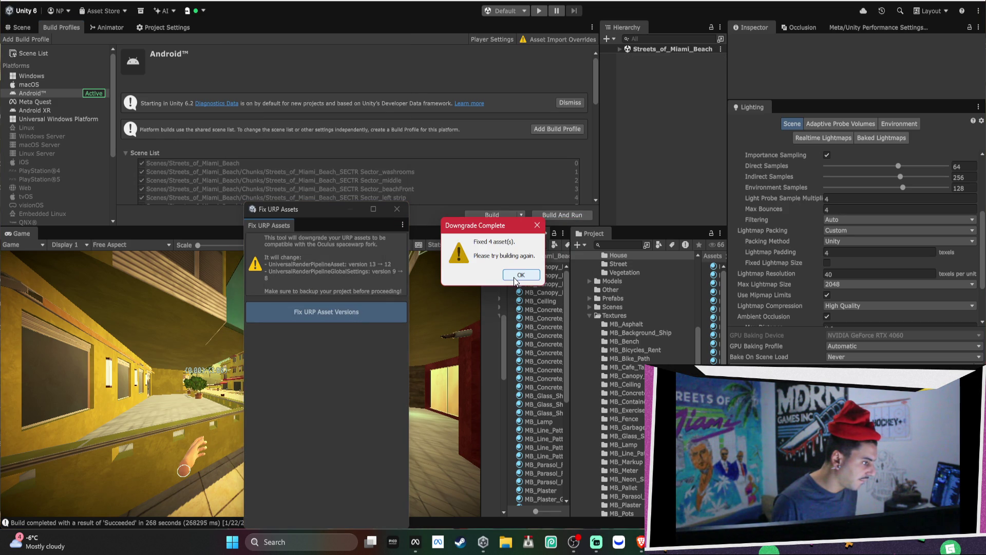
click(515, 276)
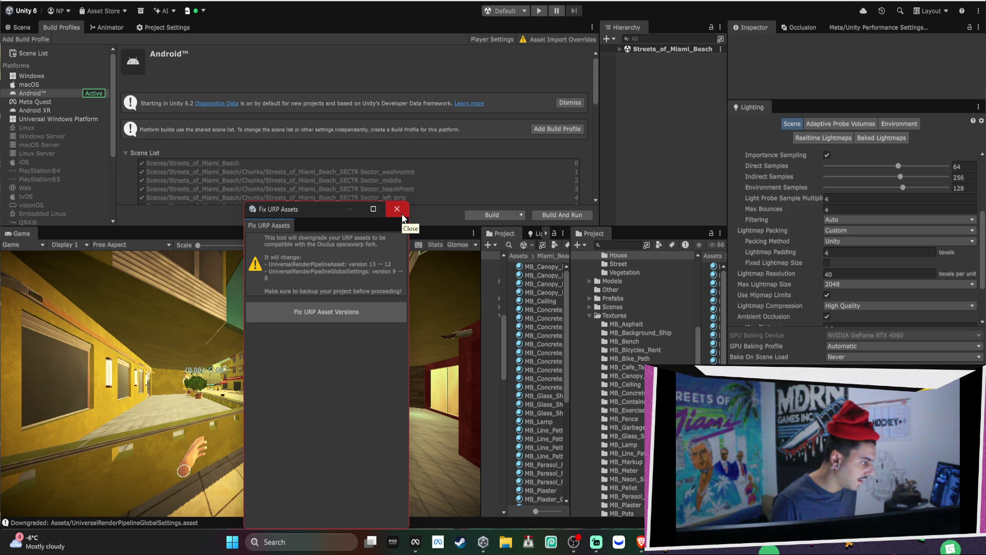
Step: Repeat the URP asset version downgrade, close the fix tool, and start the Android build
click(358, 312)
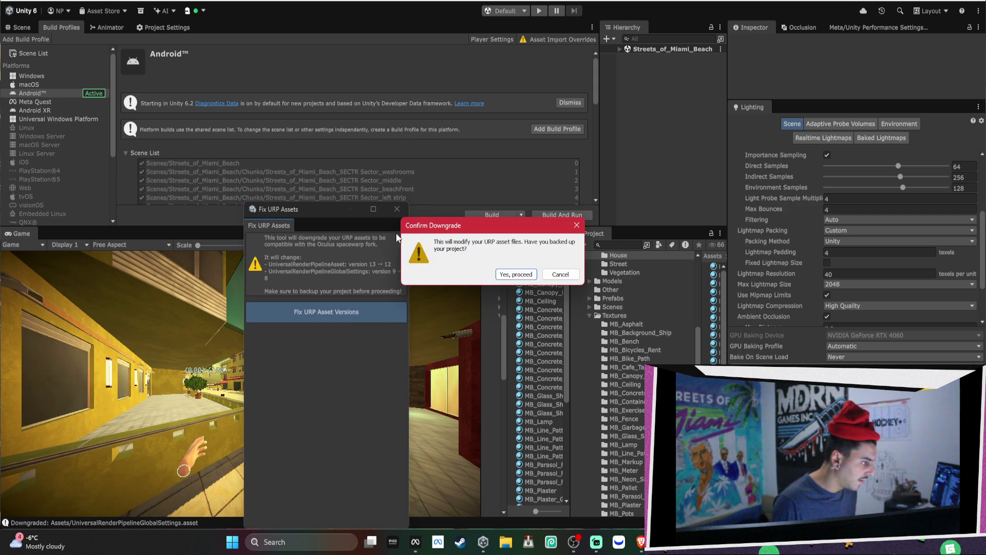
click(514, 272)
click(518, 277)
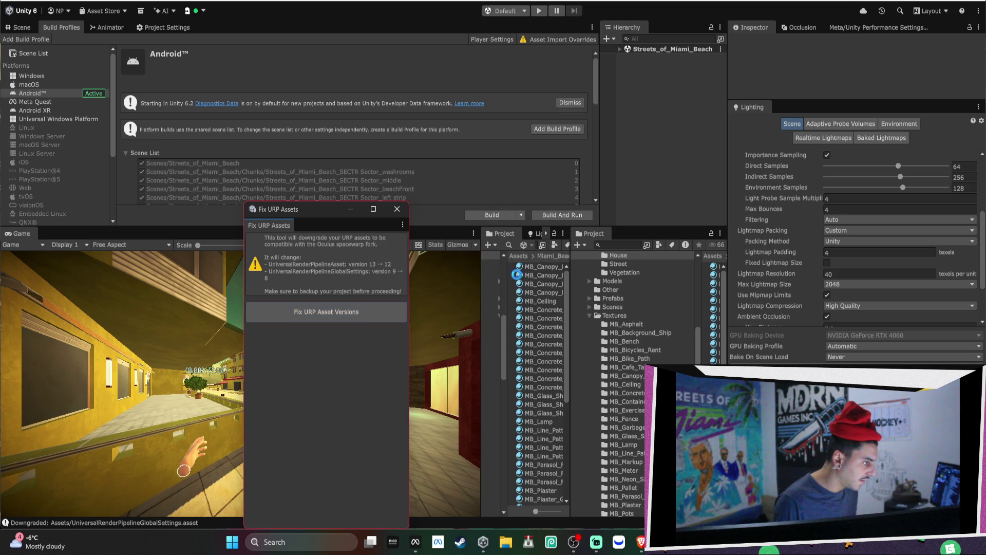
click(395, 208)
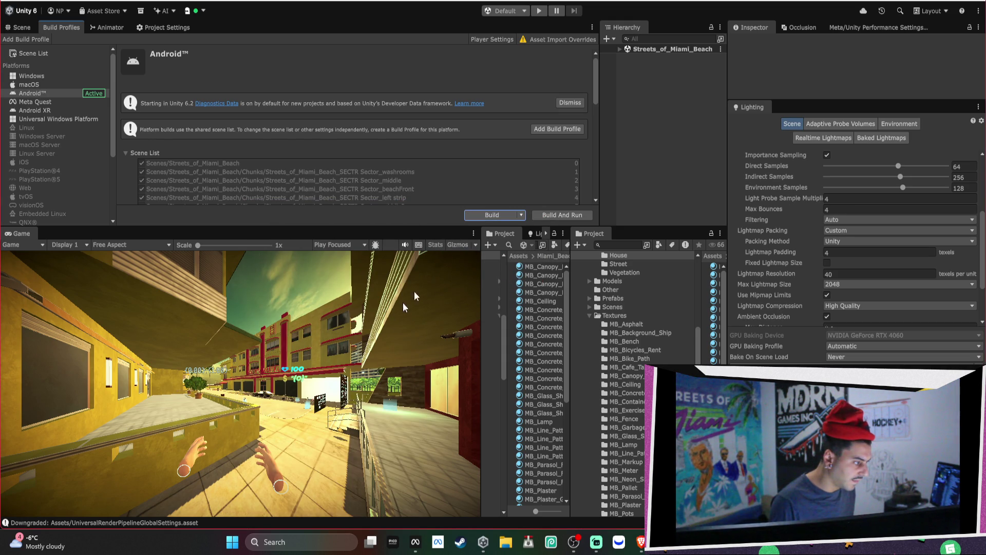
click(478, 214)
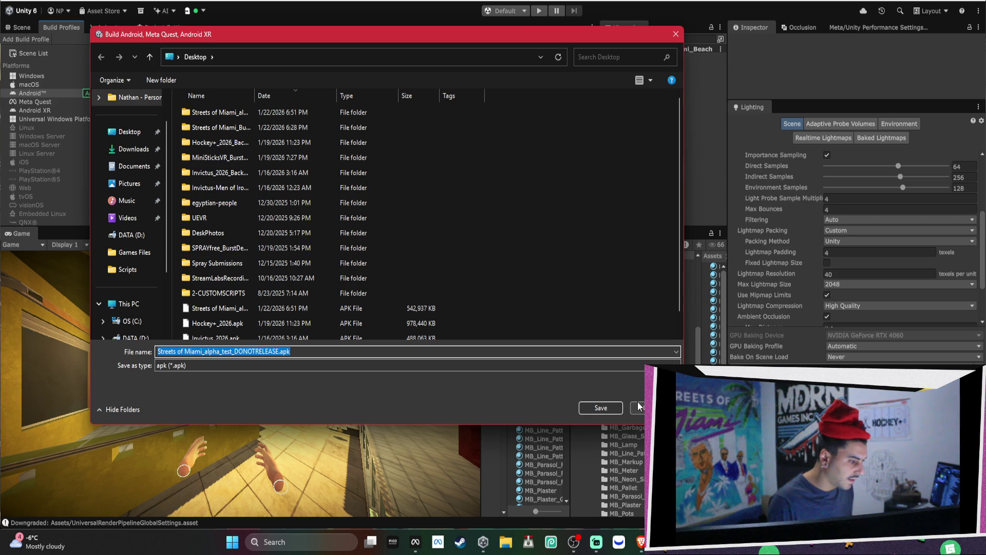
Step: Save Streets of Miami_alpha_test_DONOTRELEASE.apk to the Desktop, overwriting the existing file
click(618, 408)
click(537, 256)
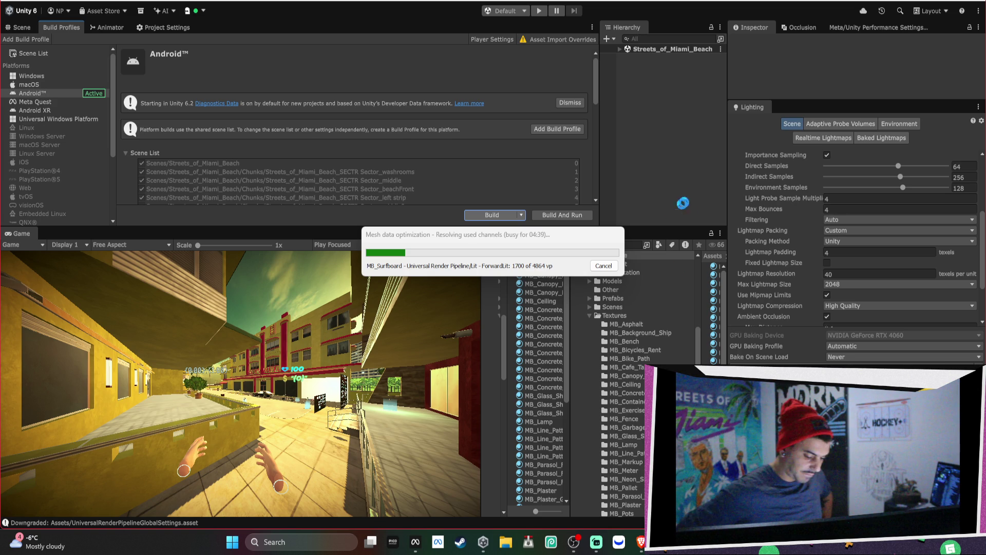
mouse_move(640, 549)
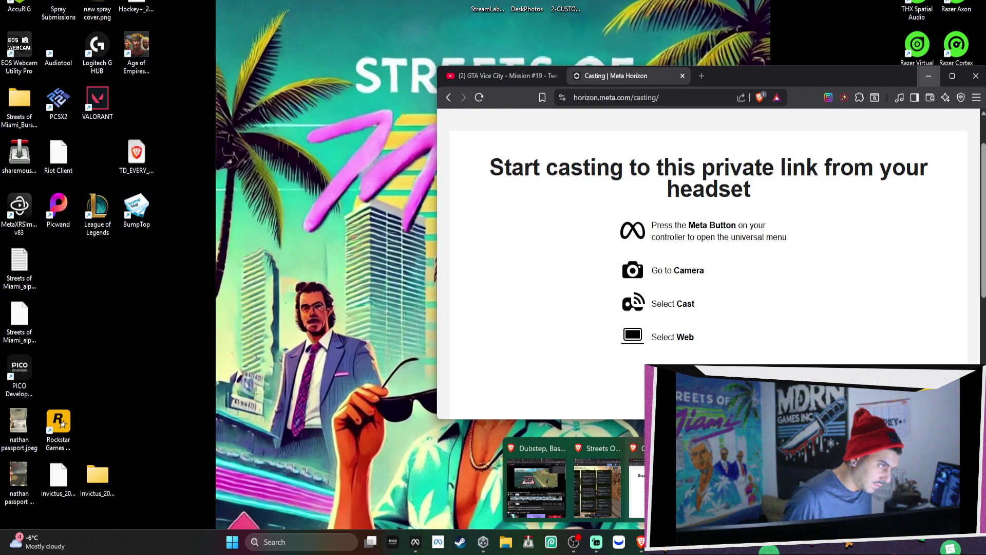
mouse_move(527, 510)
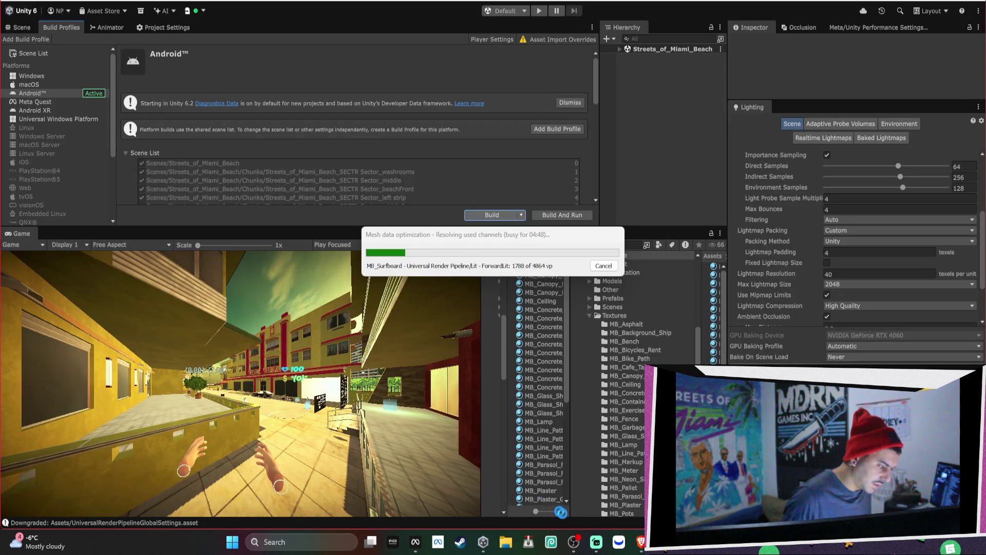
mouse_move(586, 543)
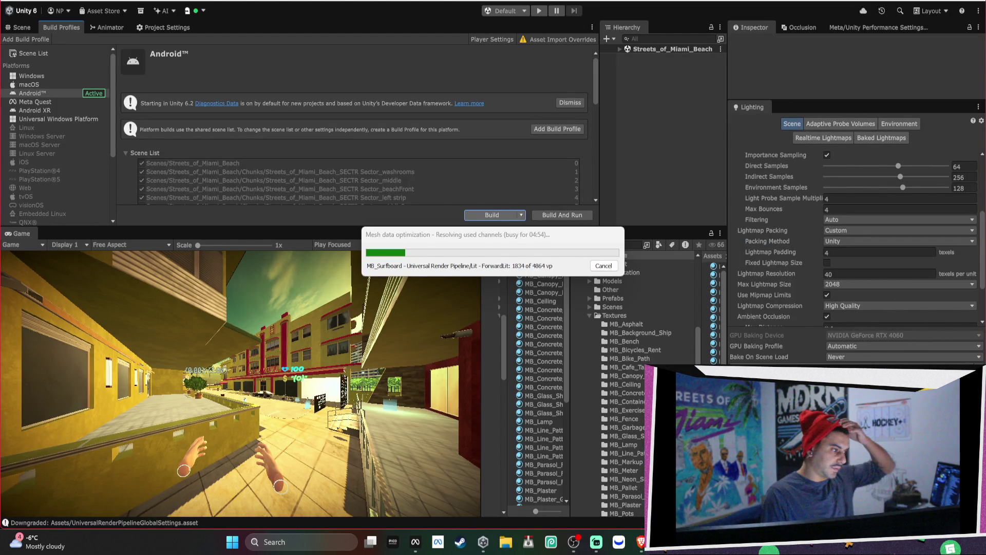
Step: Minimize the Unity editor to reveal the Bezi window
click(663, 543)
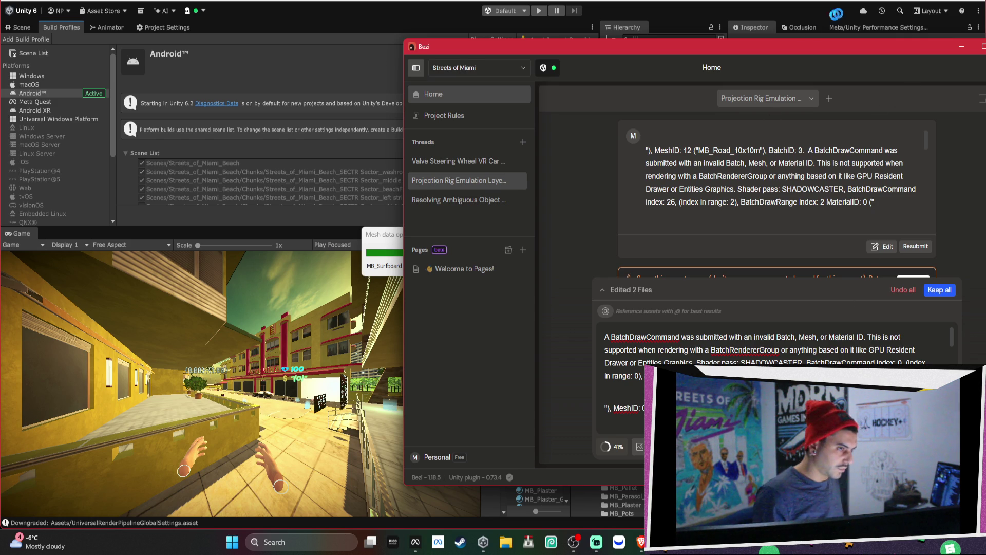
Step: Minimize Bezi to return to Unity's build progress
click(961, 47)
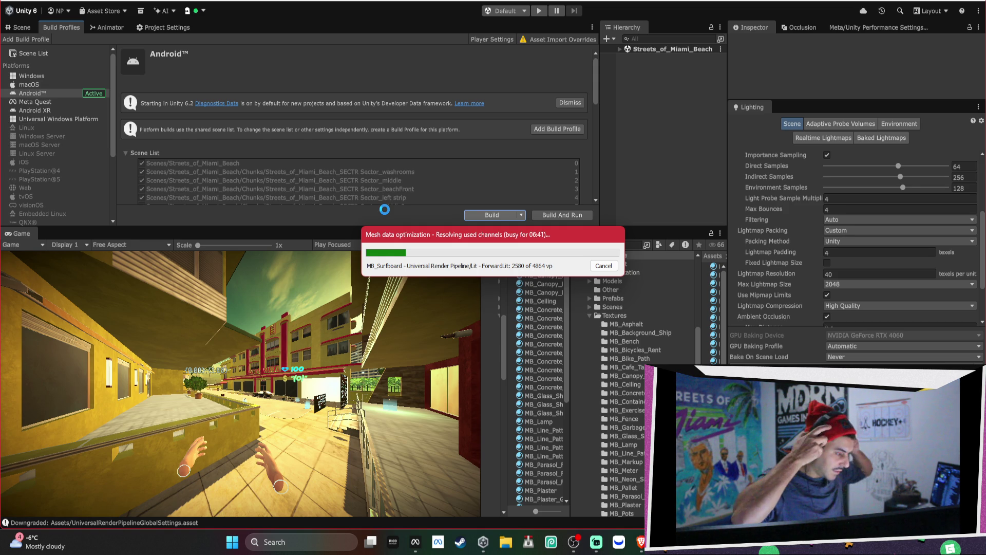
mouse_move(642, 544)
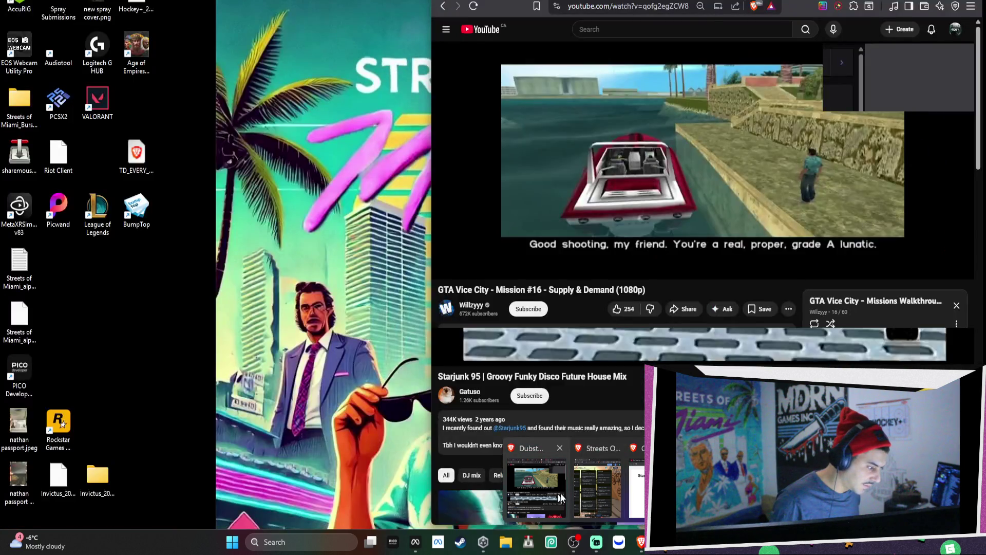
mouse_move(637, 488)
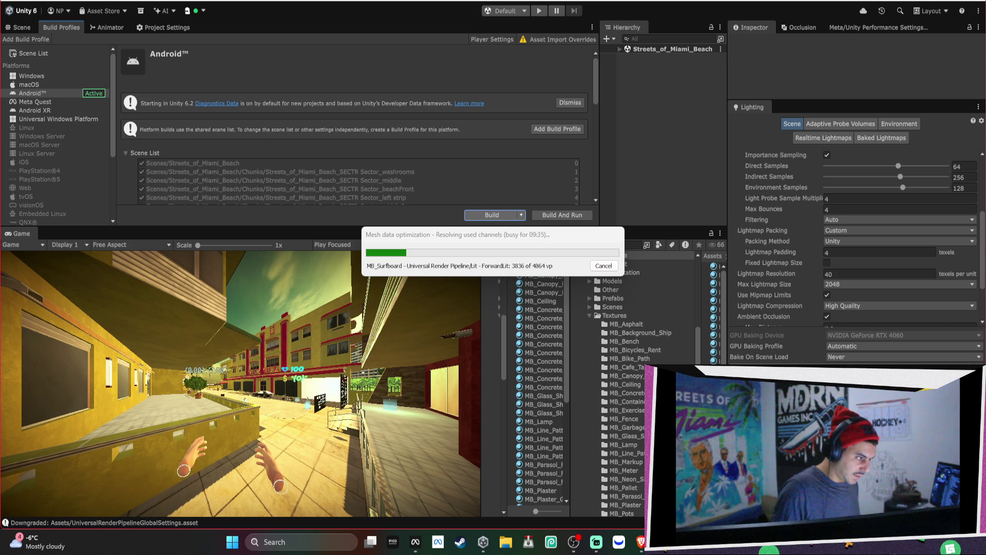
key(alt+Tab)
scroll(703, 287, up, 2)
Step: Scroll through the manifest.json package dependencies, then minimize Notepad
scroll(704, 288, down, 15)
scroll(704, 283, up, 15)
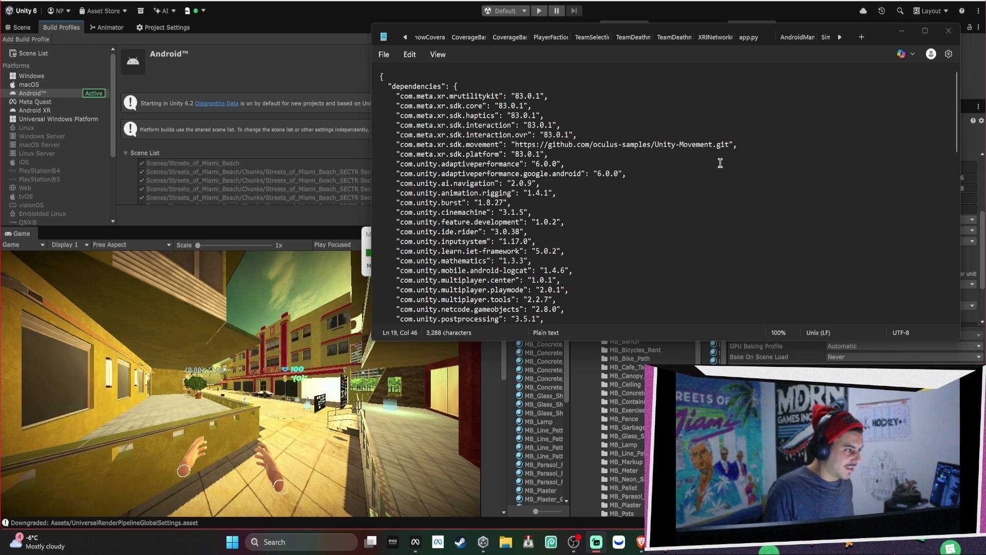
scroll(627, 132, down, 15)
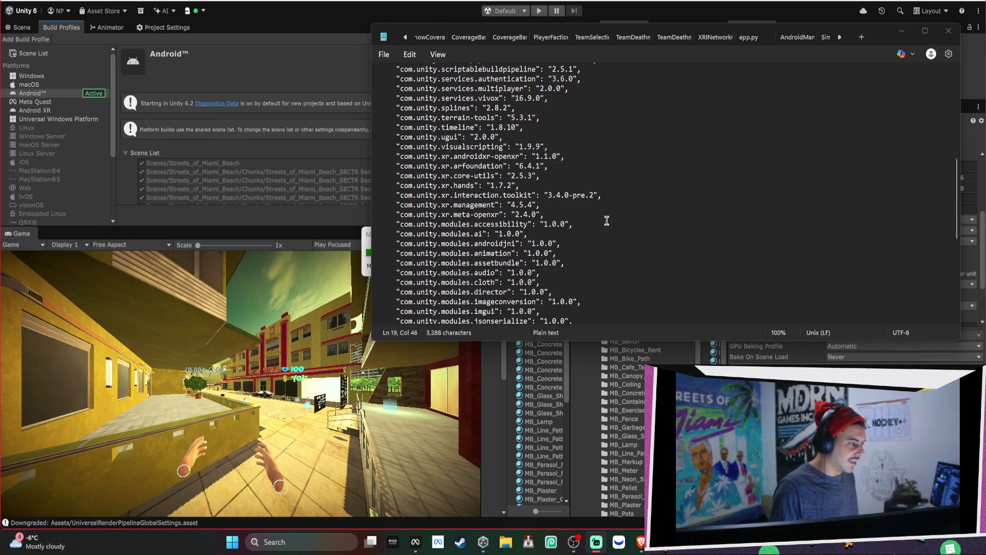
scroll(609, 220, up, 15)
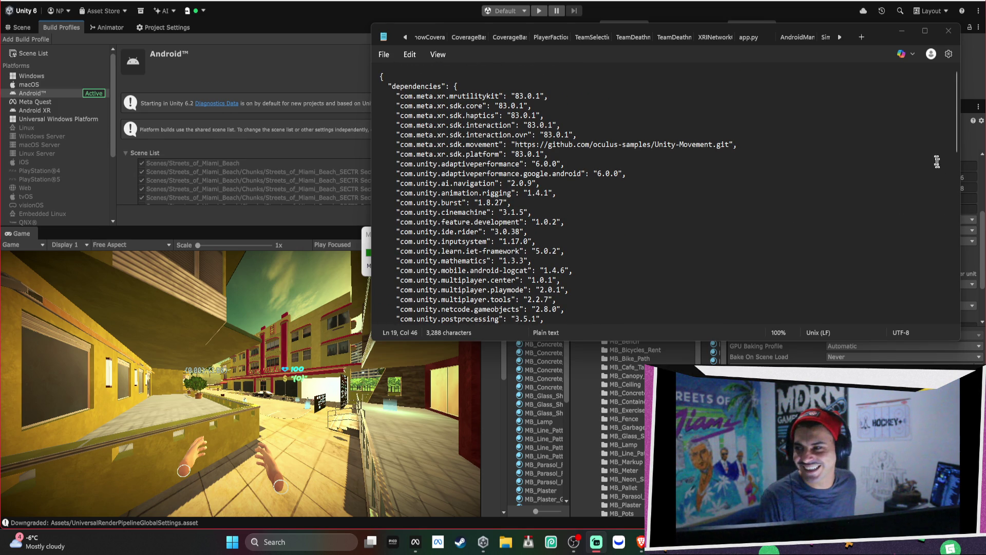
scroll(616, 37, down, 3)
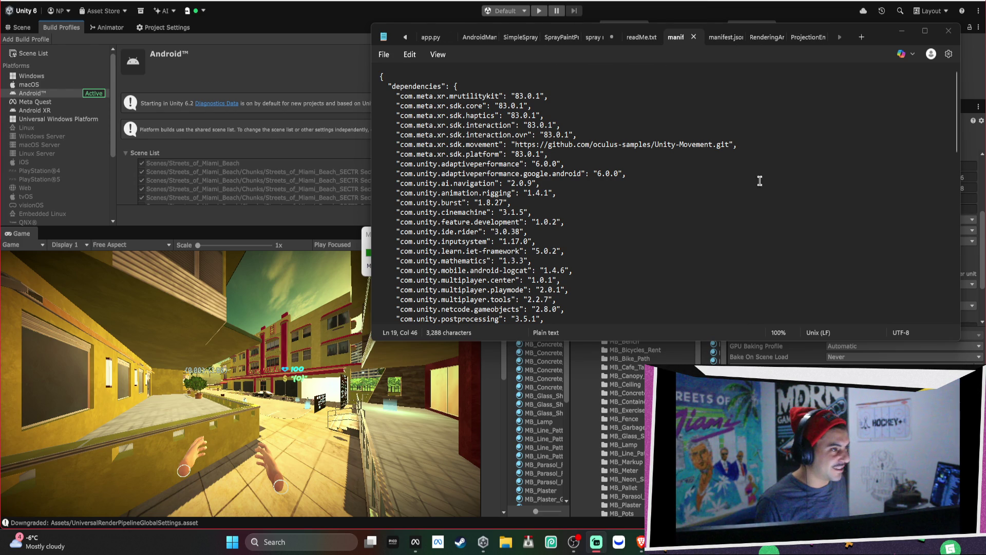
click(897, 29)
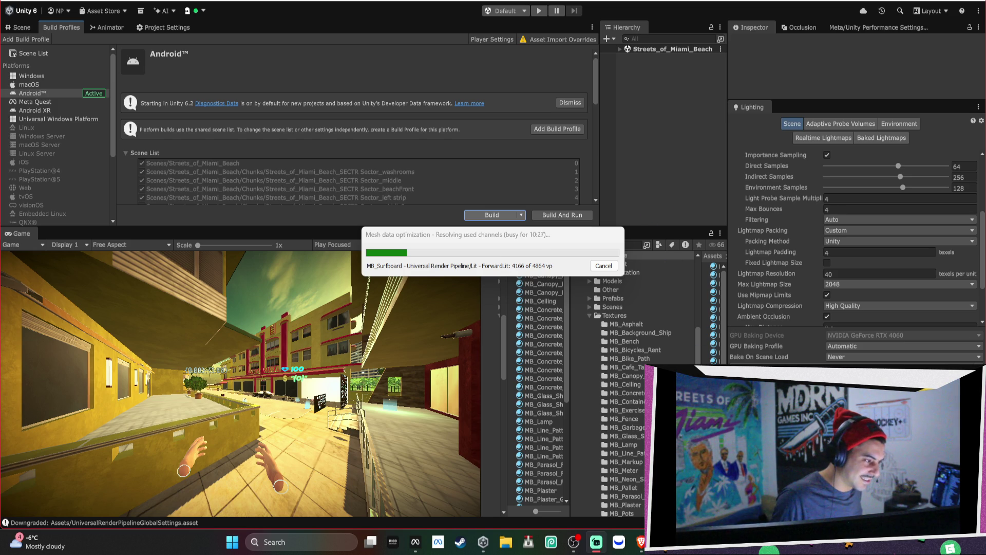
Step: Move the mesh optimization progress window up-left, then bring the Brave casting page forward
drag(538, 234, 396, 184)
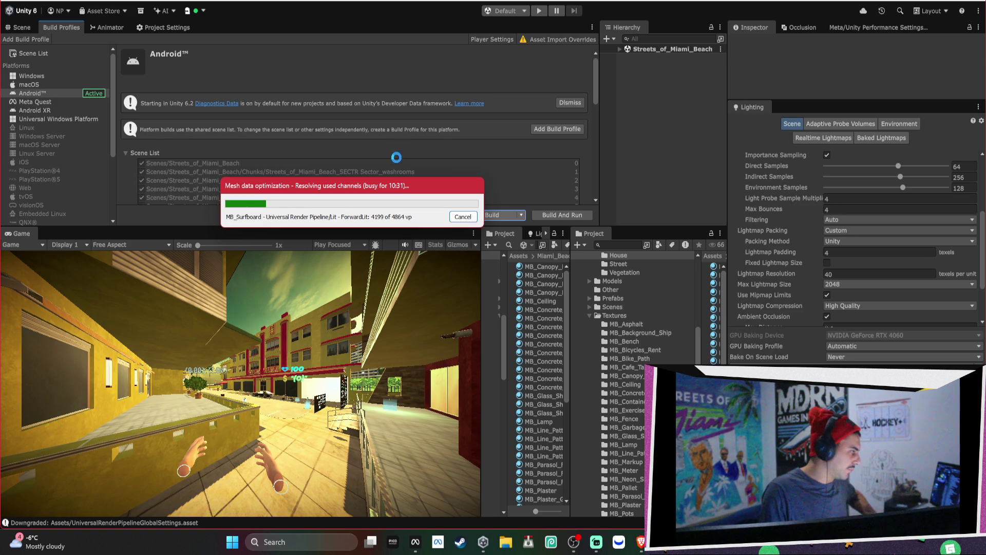
mouse_move(641, 546)
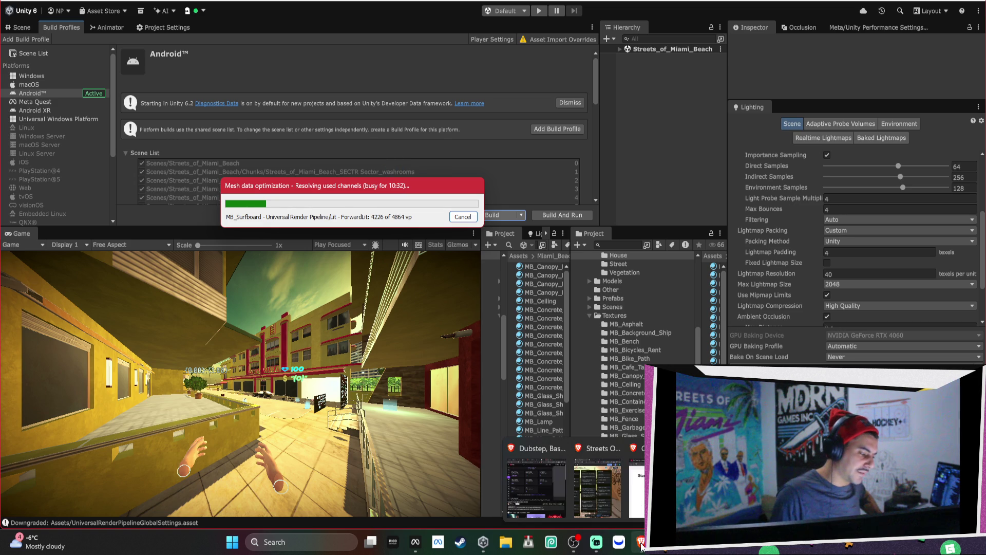
click(637, 488)
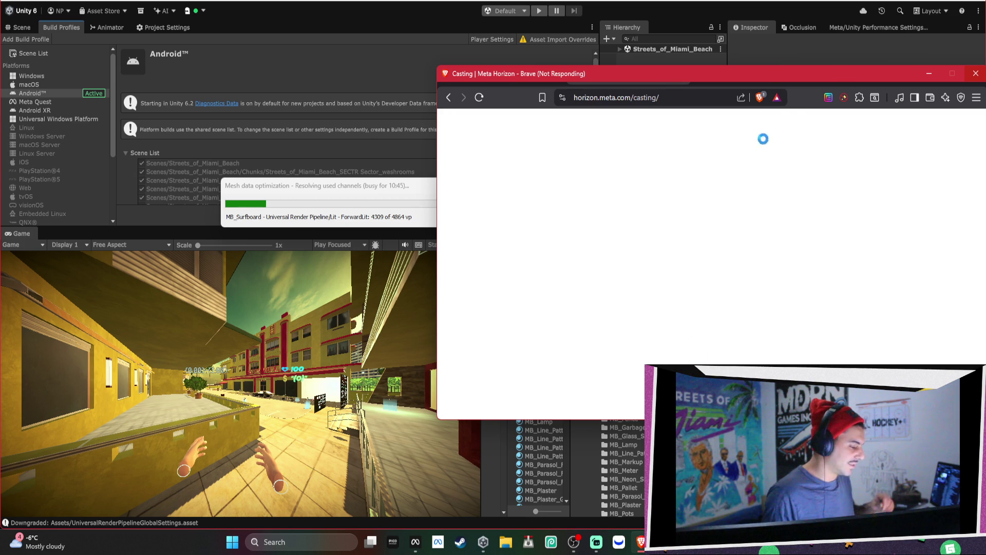
click(928, 77)
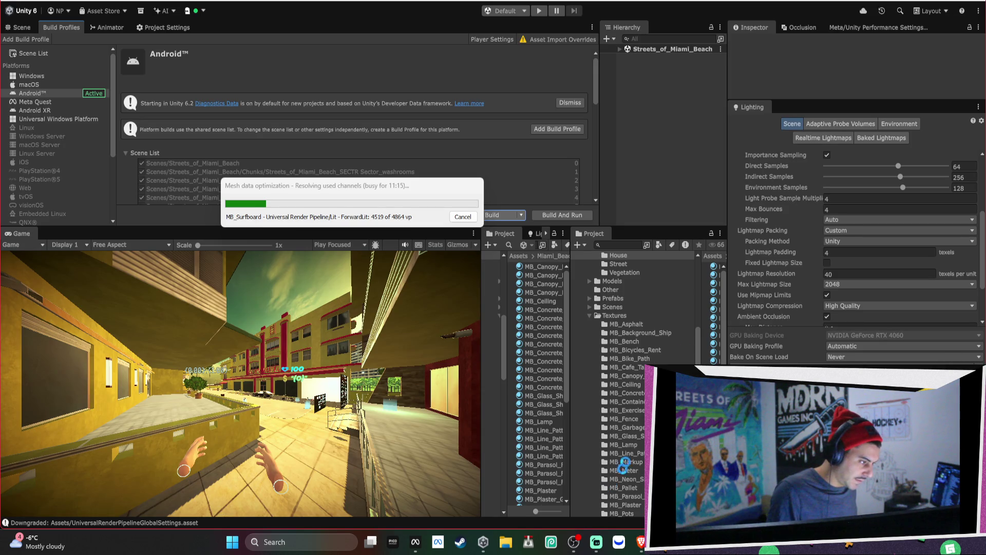
Step: Move the mesh optimization progress window up and left toward the Build Profiles panel
drag(428, 179, 415, 146)
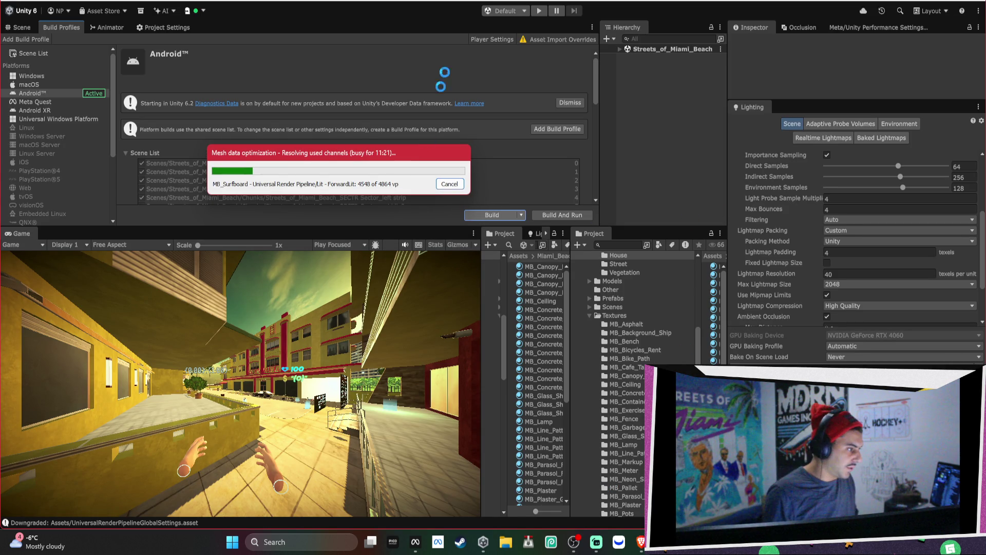
Step: From Brave's taskbar previews, bring up the Casting window, then the Streets Of Miami board window
mouse_move(640, 542)
mouse_move(634, 487)
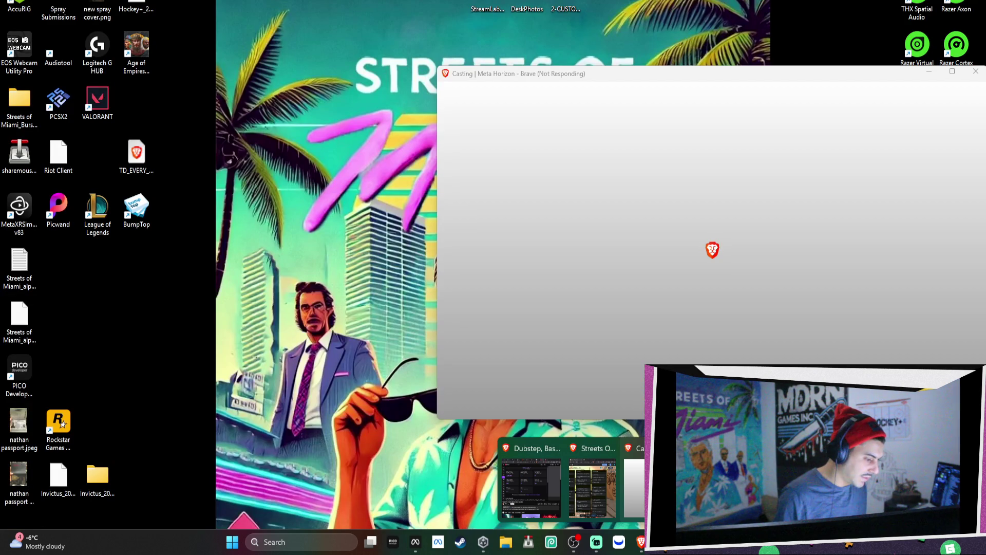
mouse_move(596, 482)
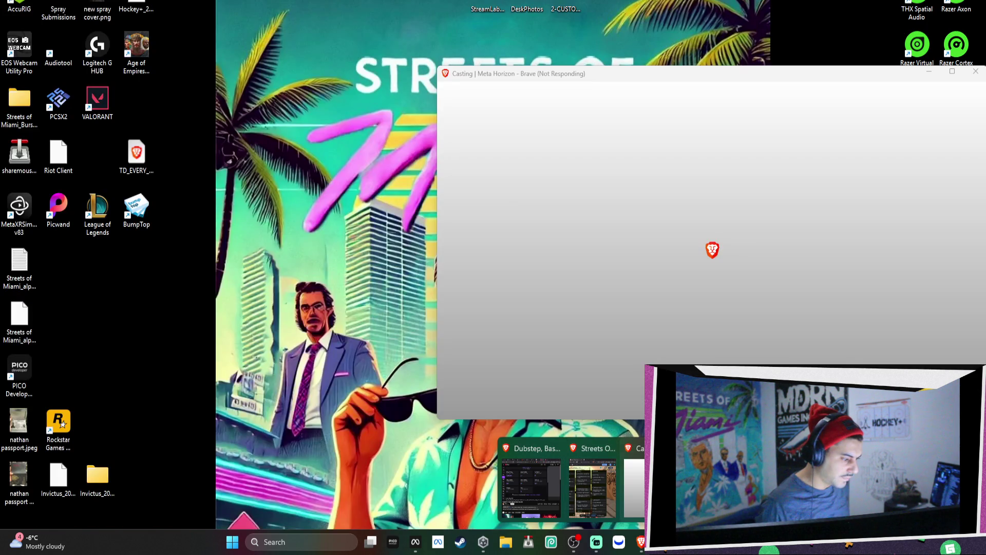
click(640, 482)
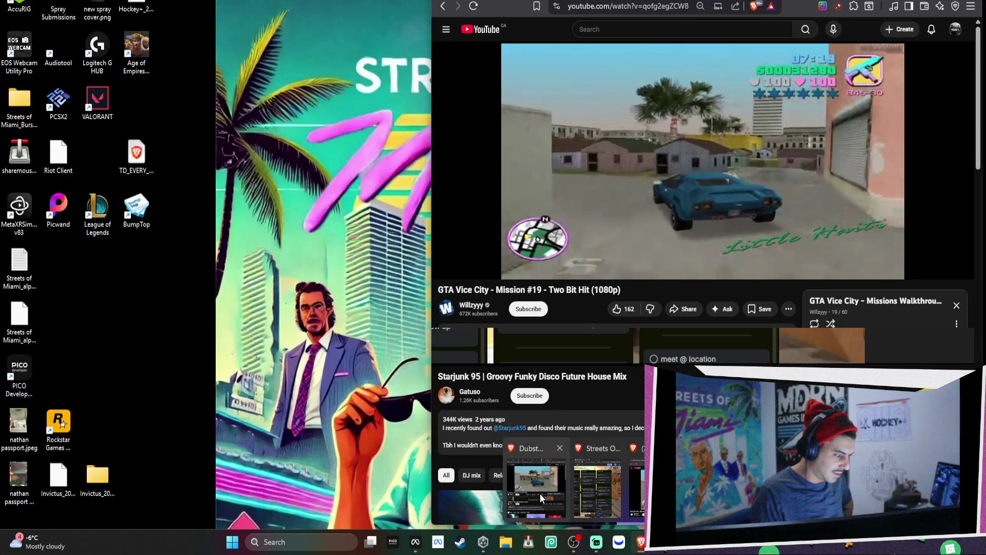
click(540, 493)
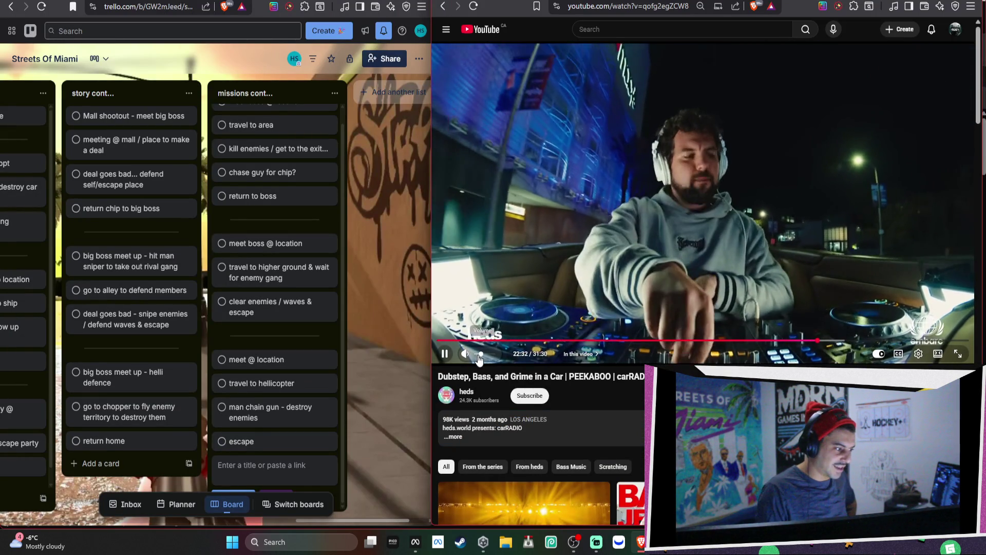
Step: Slide the YouTube player's volume fully left to mute the car music mix
drag(483, 358, 478, 358)
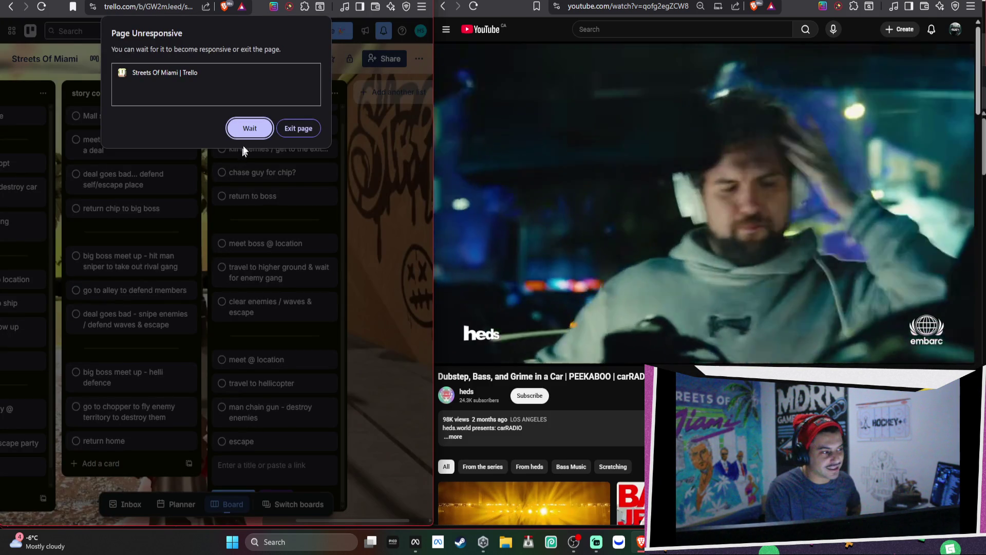
Step: Wait out the Page Unresponsive prompt and dismiss the missions list's open card composer
click(251, 129)
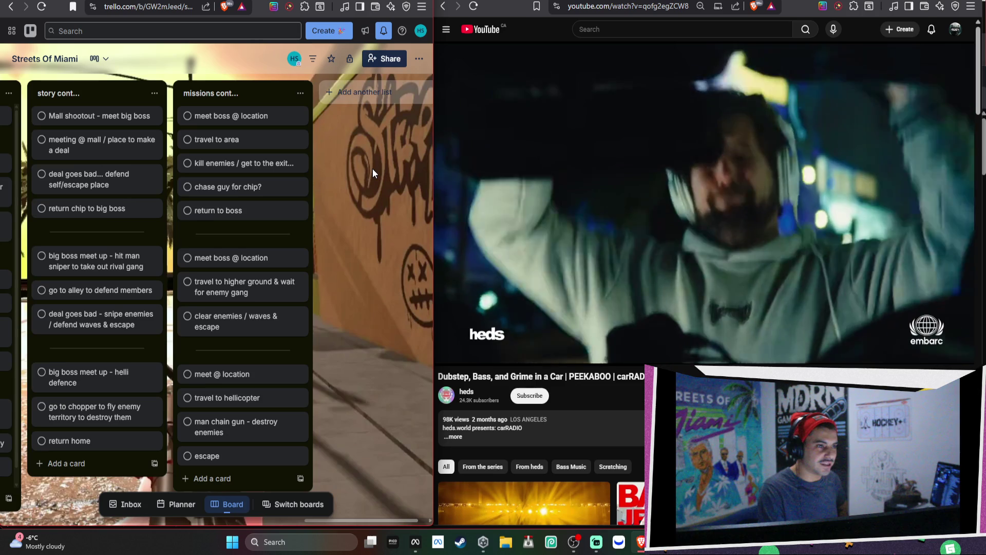
mouse_move(372, 168)
mouse_down()
mouse_move(325, 175)
mouse_move(405, 181)
mouse_up()
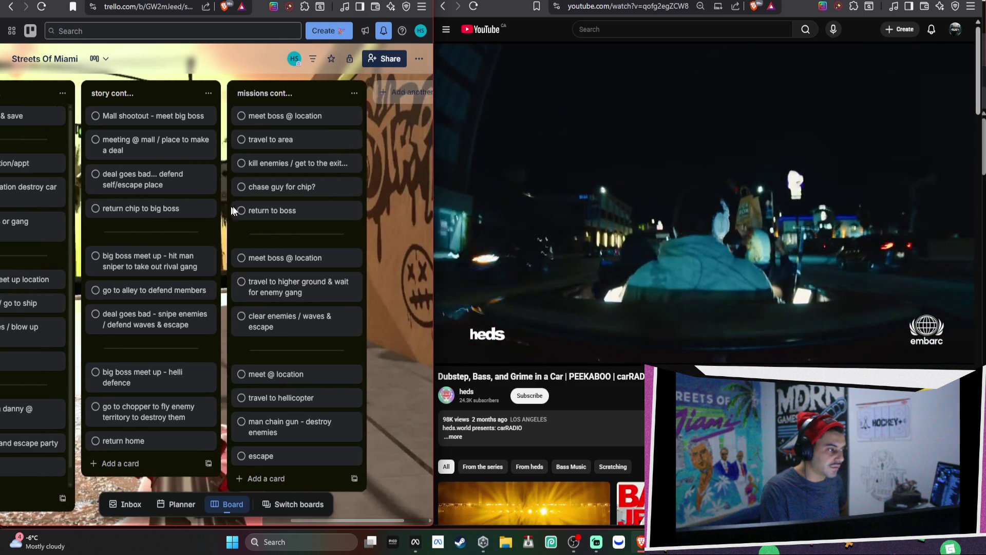
scroll(418, 198, left, 5)
scroll(301, 192, left, 4)
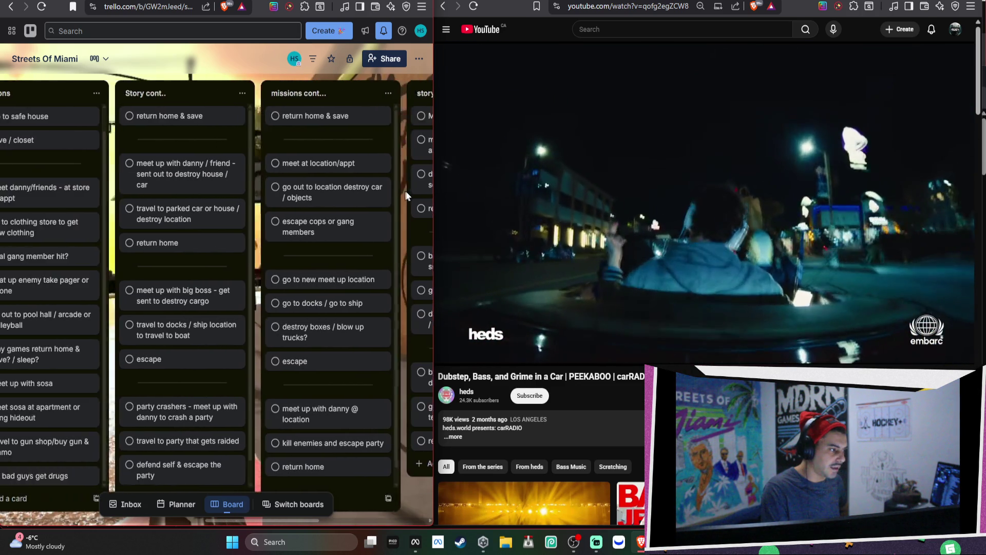
scroll(326, 183, left, 4)
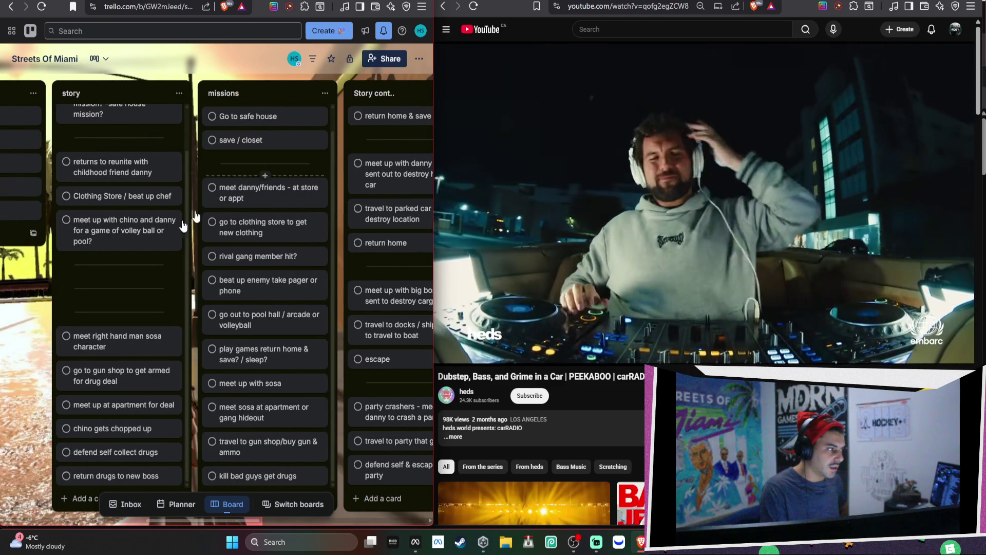
Step: Scroll the board sideways to review the BRAINSTORM, DONE!, story and missions lists
drag(57, 284, 307, 279)
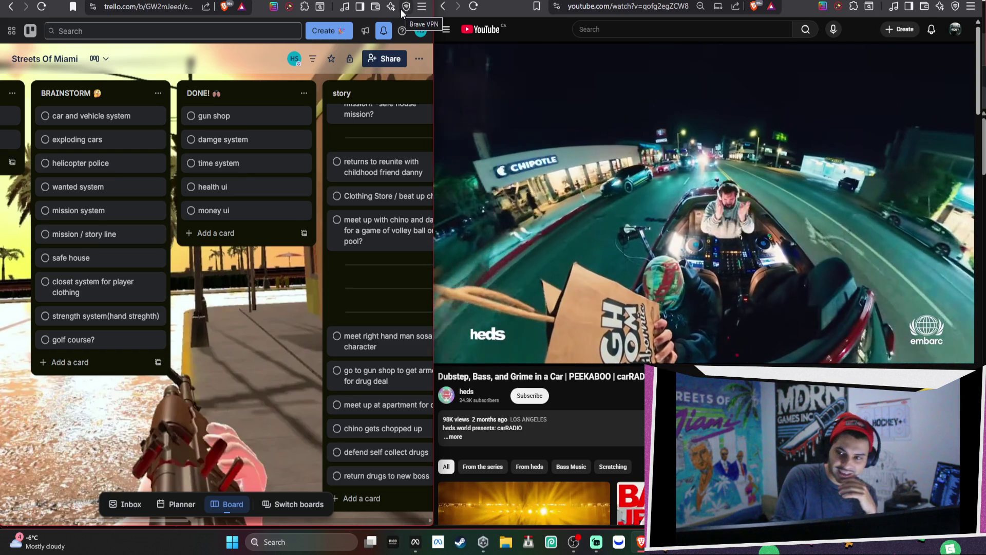
scroll(326, 283, left, 4)
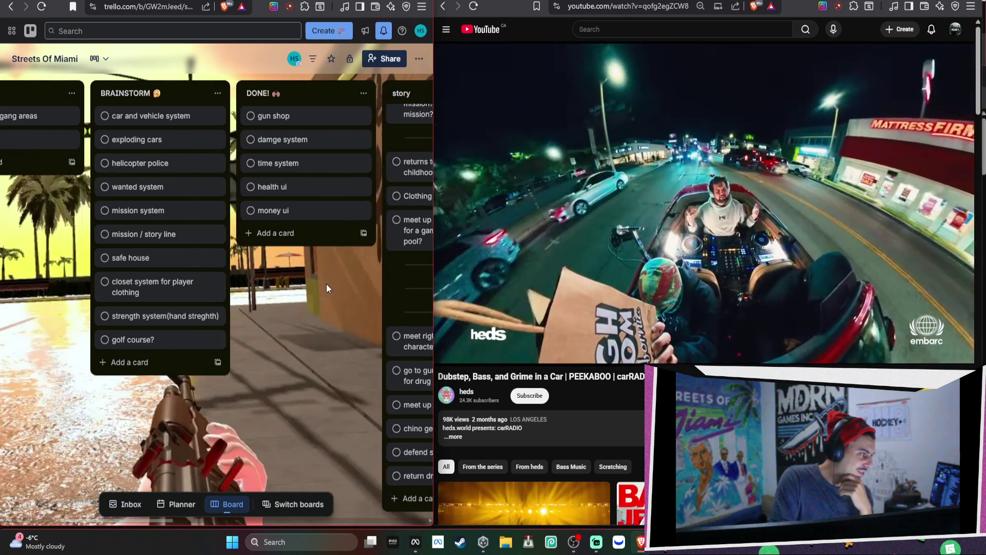
scroll(169, 297, left, 2)
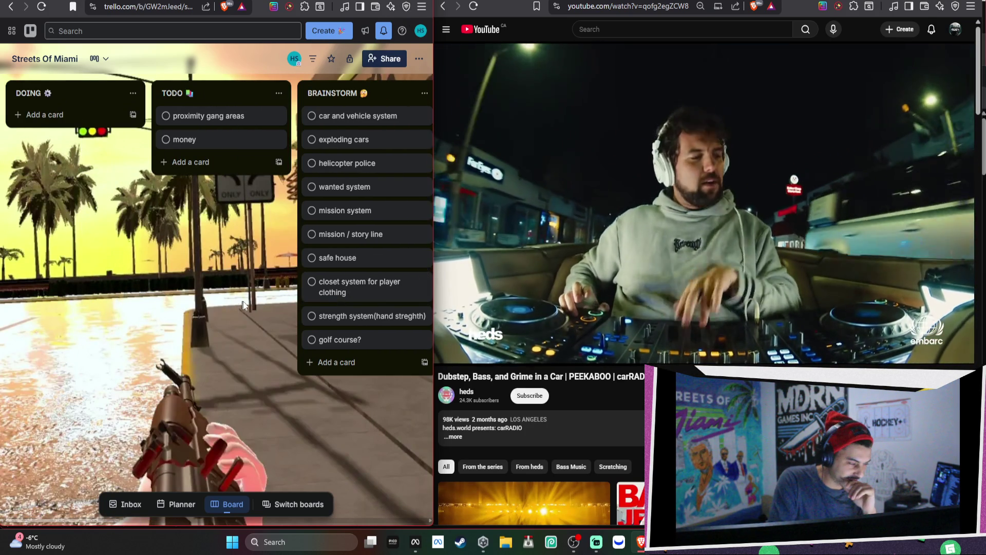
scroll(318, 322, right, 4)
scroll(318, 322, right, 6)
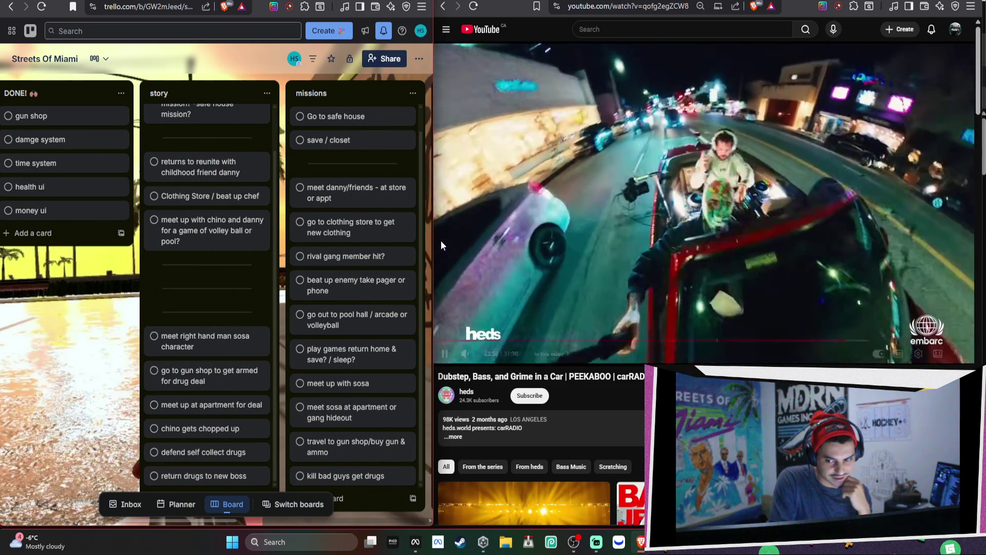
Step: Move the Unity progress box aside and replace the YouTube mix with a new tab
mouse_move(442, 244)
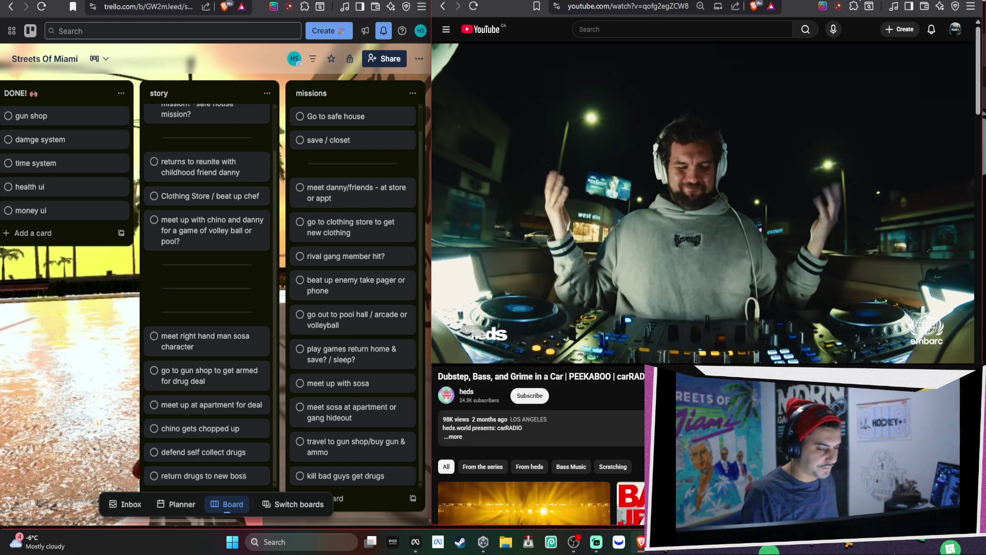
mouse_move(640, 542)
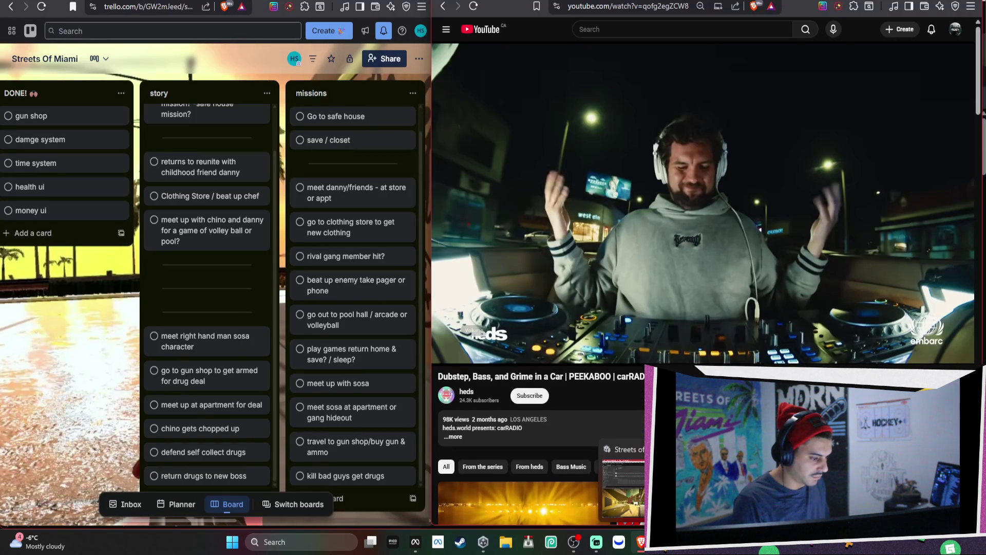
drag(398, 153, 530, 124)
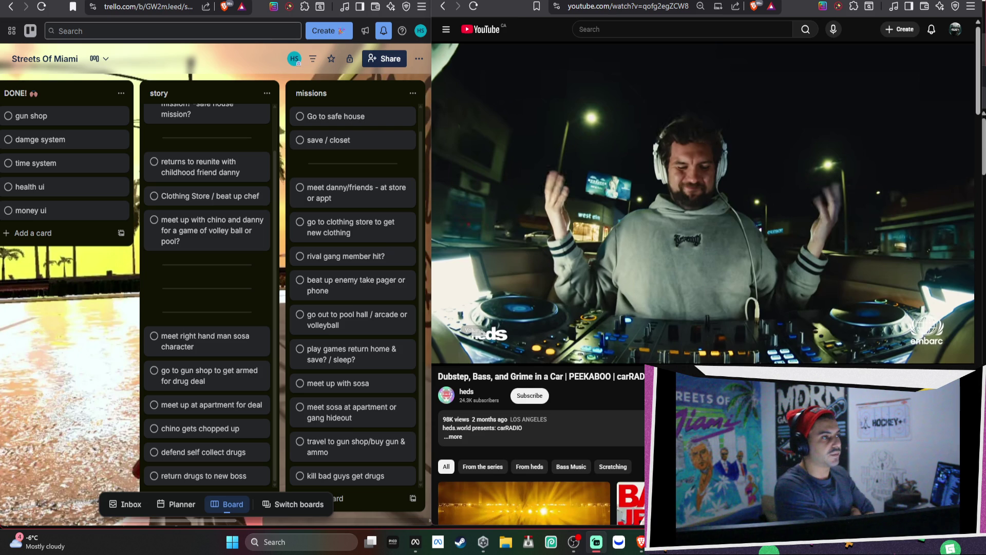
key(ctrl+t)
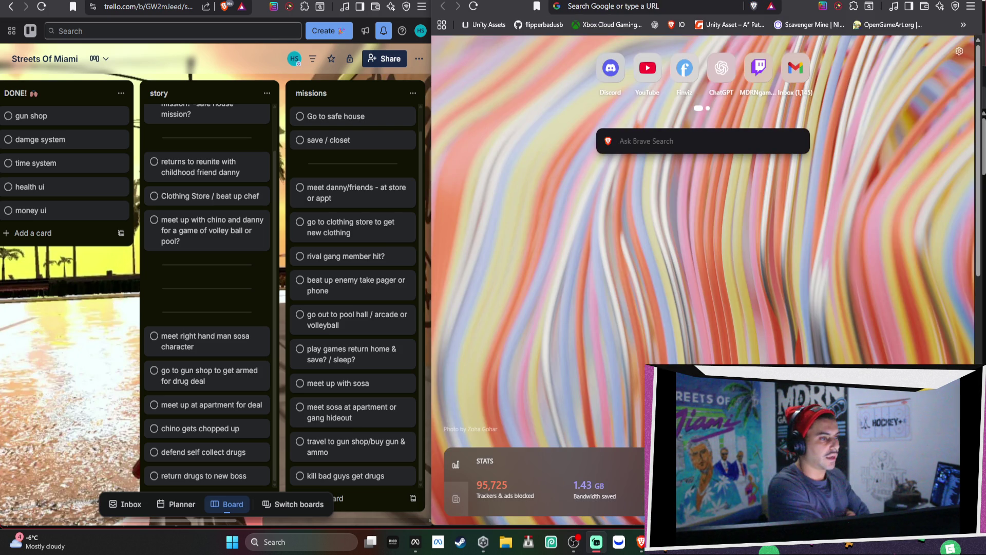